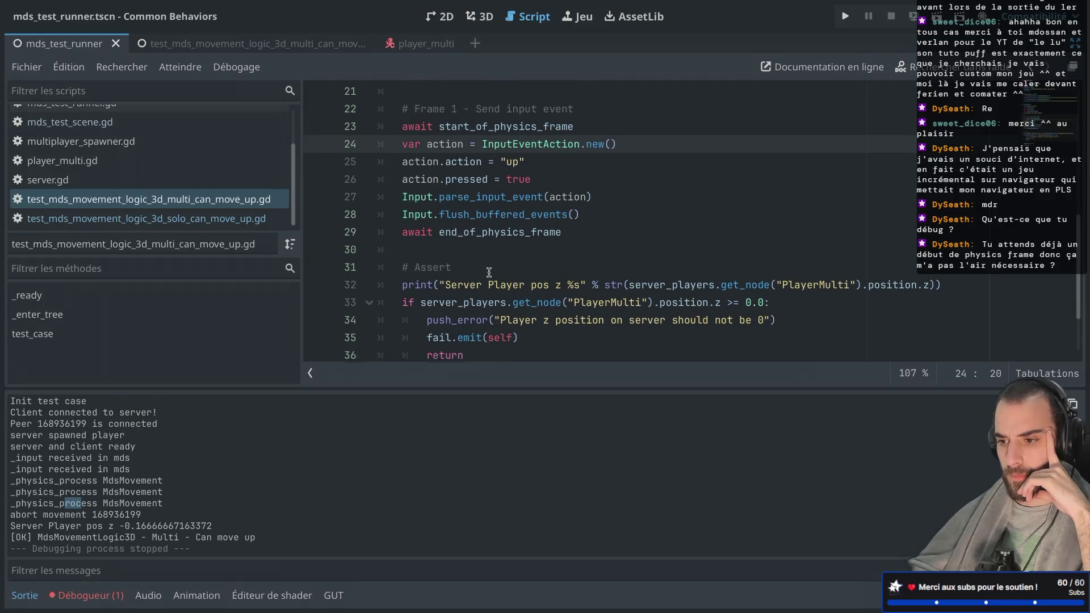
Step: Re-run the project with F5 to execute the tests again
{"action": "scroll", "coordinate": [488, 272], "scroll_direction": "down", "scroll_amount": 1}
{"action": "scroll", "coordinate": [489, 272], "scroll_direction": "down", "scroll_amount": 2}
{"action": "scroll", "coordinate": [533, 232], "scroll_direction": "up", "scroll_amount": 3}
{"action": "key", "text": "F5"}
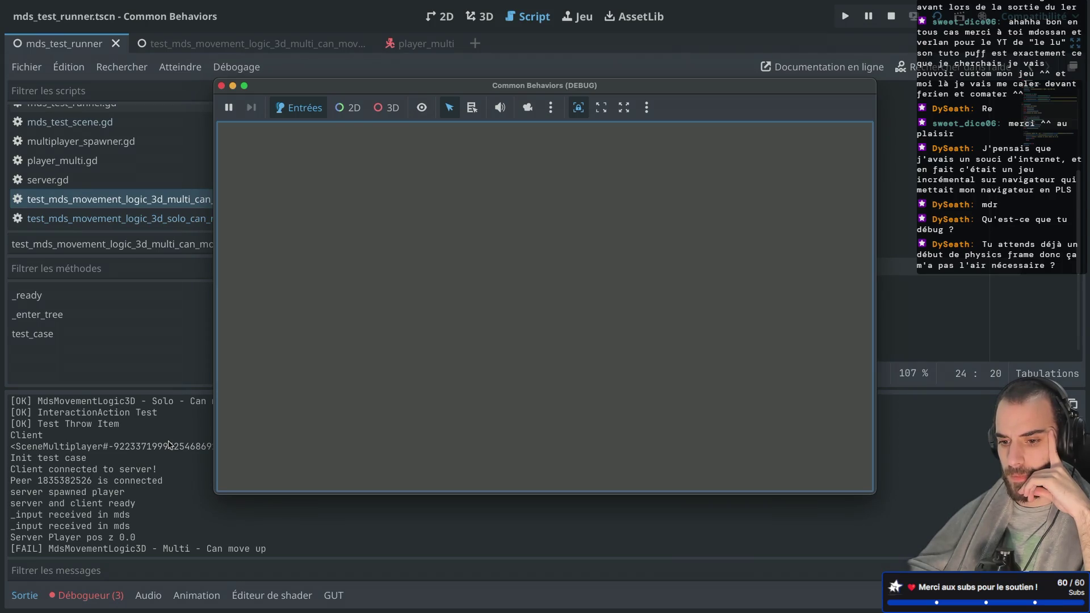
Step: Inspect the server/client ready and _input log lines, then stop the running game
{"action": "left_click_drag", "start_coordinate": [33, 504], "coordinate": [101, 509]}
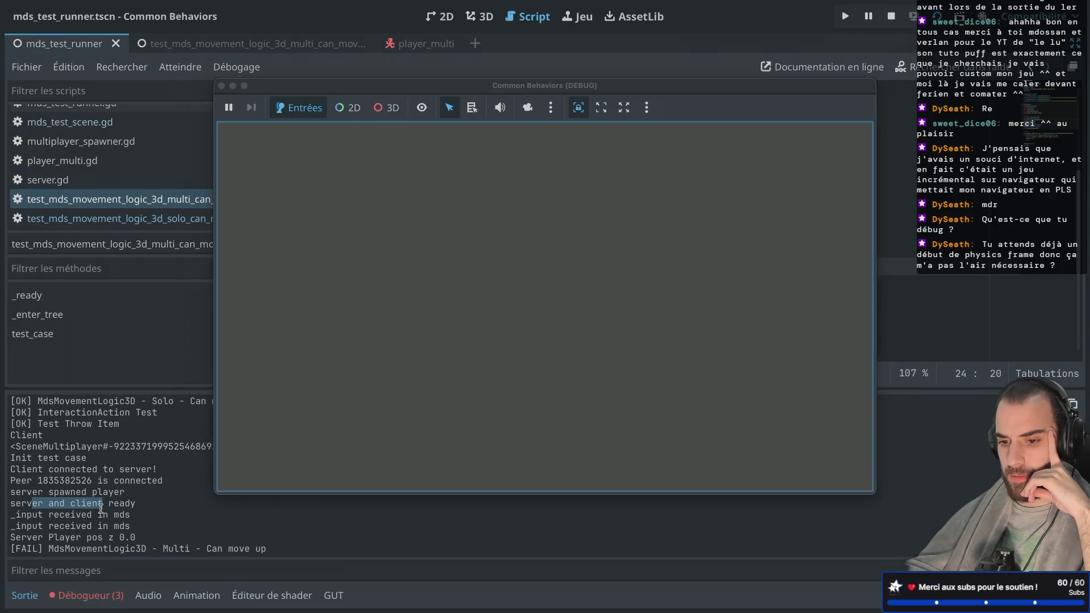
{"action": "mouse_move", "coordinate": [25, 515]}
{"action": "left_mouse_down"}
{"action": "mouse_move", "coordinate": [85, 516]}
{"action": "mouse_move", "coordinate": [29, 527]}
{"action": "left_mouse_up"}
{"action": "left_click", "coordinate": [148, 526]}
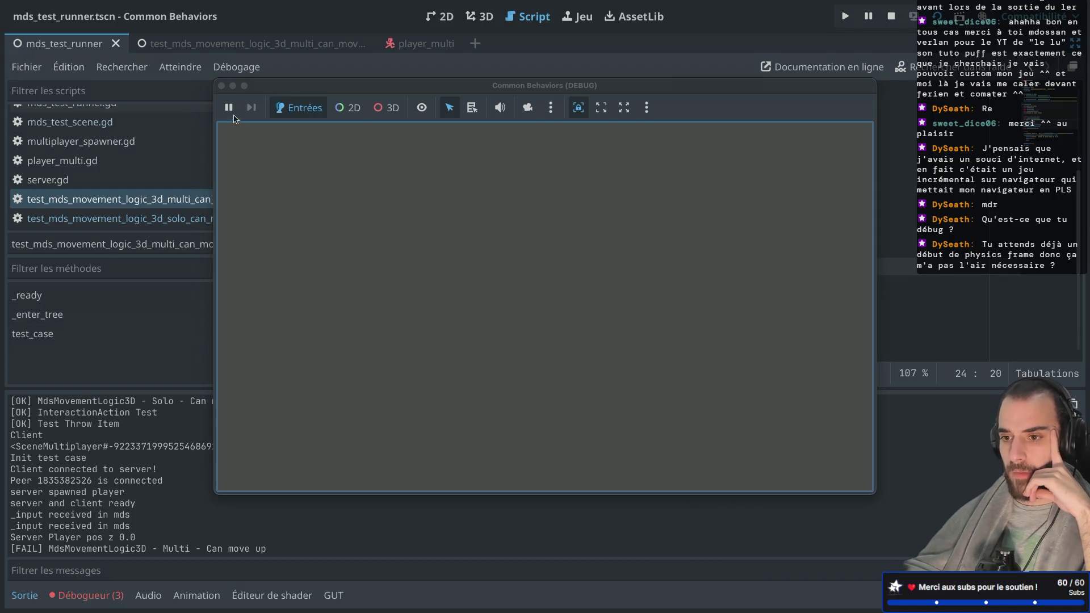
{"action": "key", "text": "F8"}
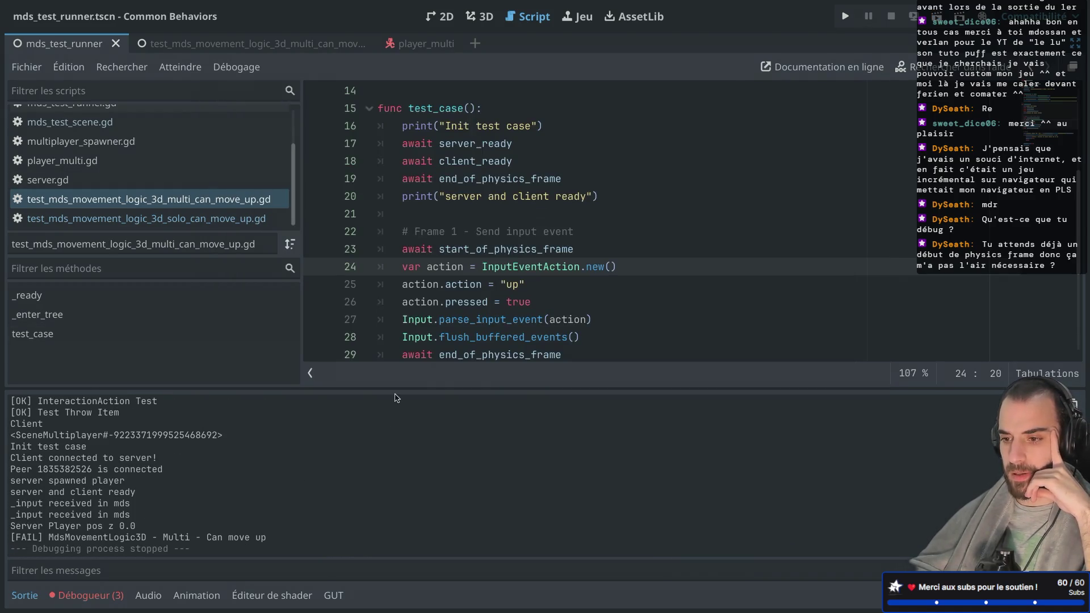
Step: Open mds_movement_logic_3d.gd and compare its _physics_process print with the ready log line
{"action": "scroll", "coordinate": [165, 173], "scroll_direction": "up", "scroll_amount": 3}
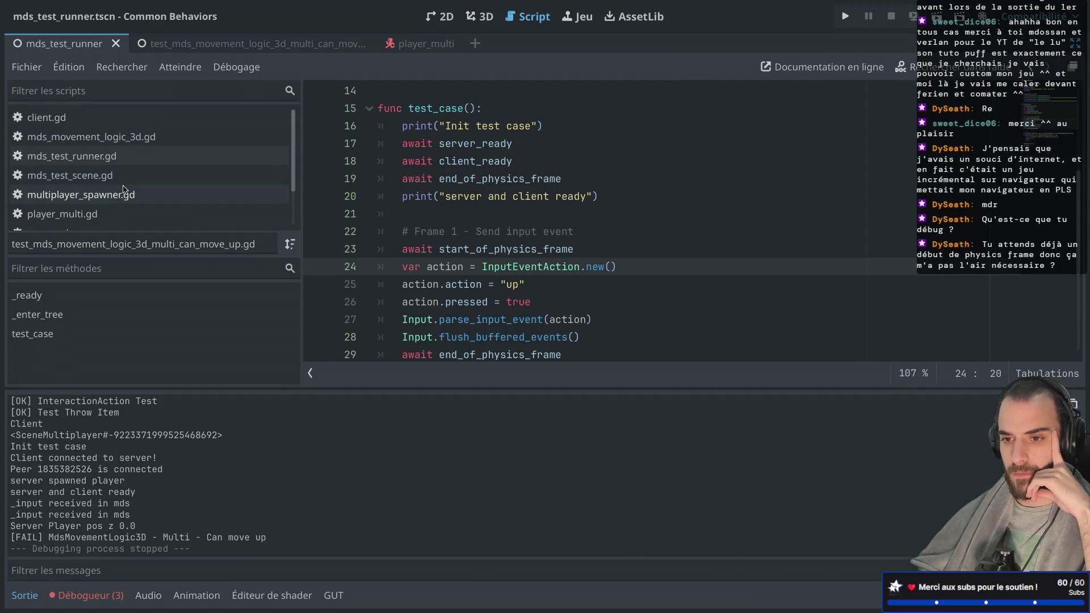
{"action": "scroll", "coordinate": [136, 167], "scroll_direction": "down", "scroll_amount": 1}
{"action": "scroll", "coordinate": [132, 165], "scroll_direction": "up", "scroll_amount": 1}
{"action": "left_click", "coordinate": [91, 136]}
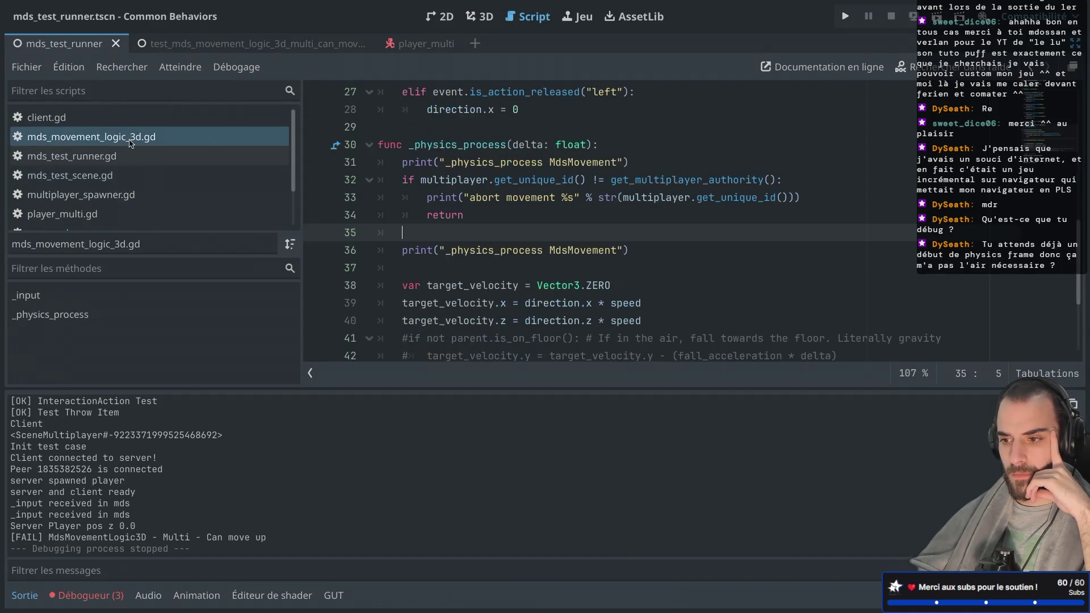
{"action": "scroll", "coordinate": [415, 227], "scroll_direction": "down", "scroll_amount": 1}
{"action": "left_click_drag", "start_coordinate": [402, 223], "coordinate": [543, 223]}
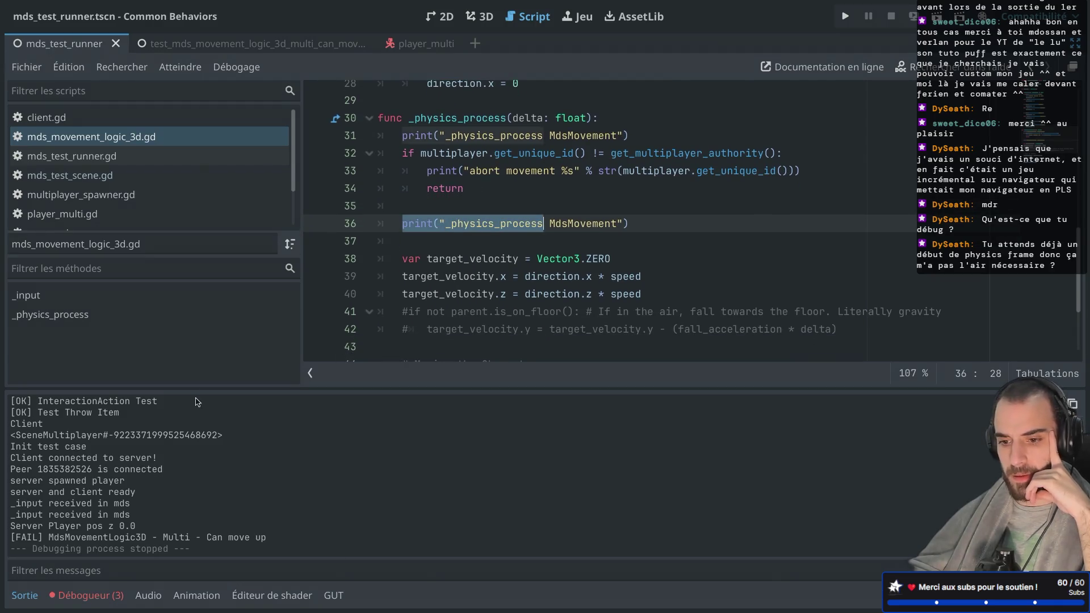
{"action": "left_click_drag", "start_coordinate": [21, 492], "coordinate": [111, 492]}
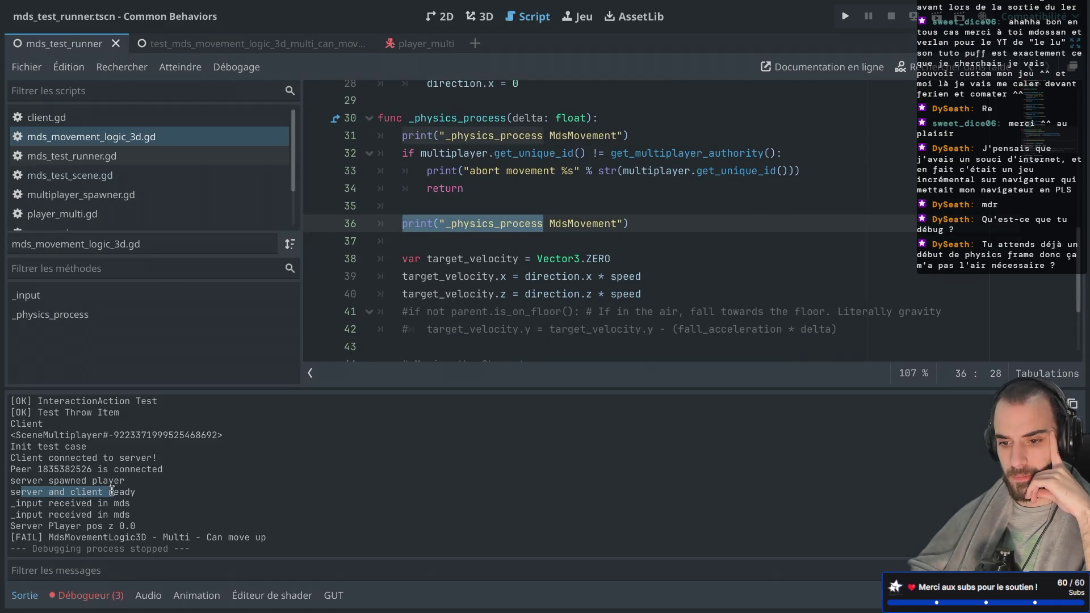
{"action": "left_click", "coordinate": [27, 532]}
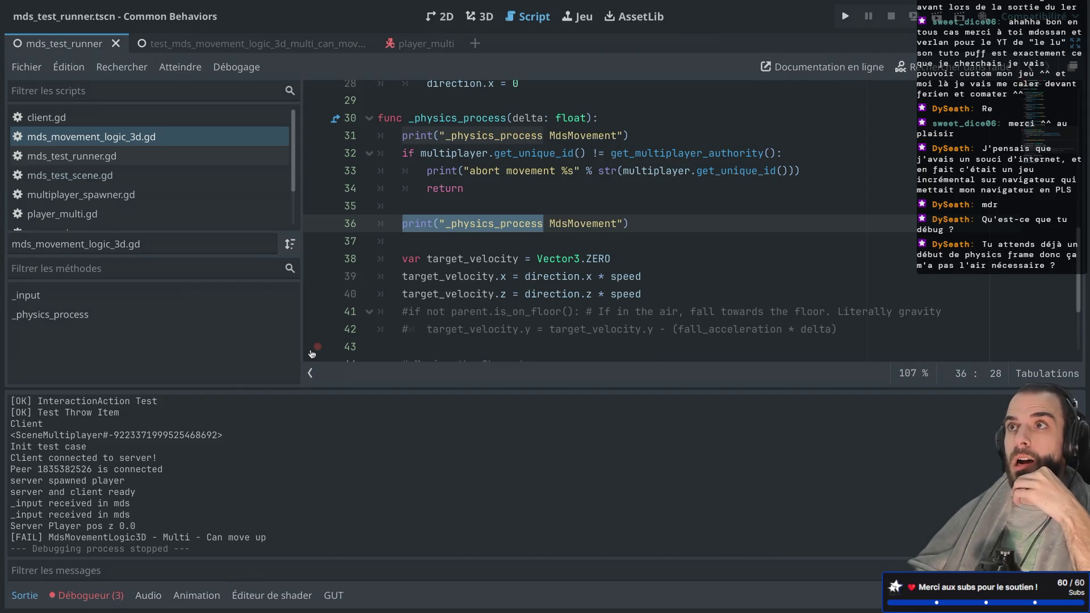
Step: Read through _physics_process, including the TODO comment on lines 47–48
{"action": "scroll", "coordinate": [489, 231], "scroll_direction": "down", "scroll_amount": 2}
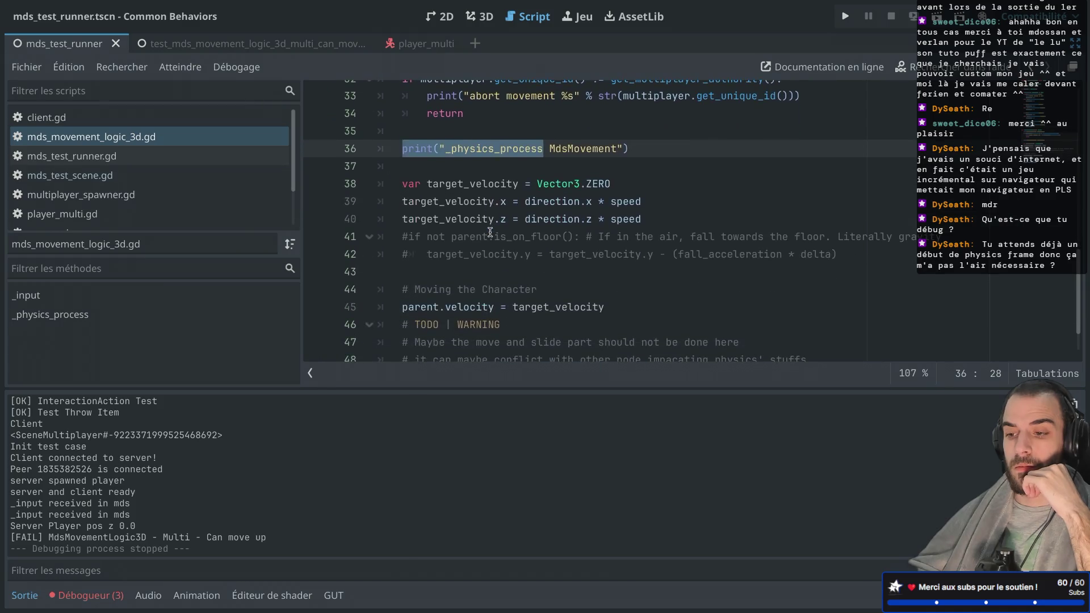
{"action": "scroll", "coordinate": [490, 232], "scroll_direction": "down", "scroll_amount": 2}
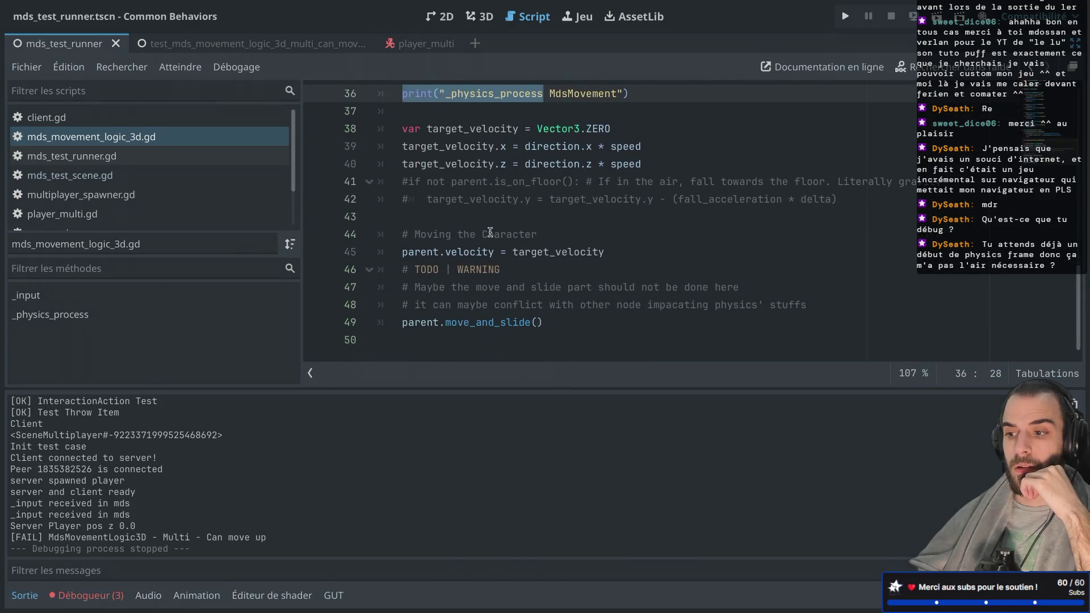
{"action": "scroll", "coordinate": [489, 232], "scroll_direction": "up", "scroll_amount": 1}
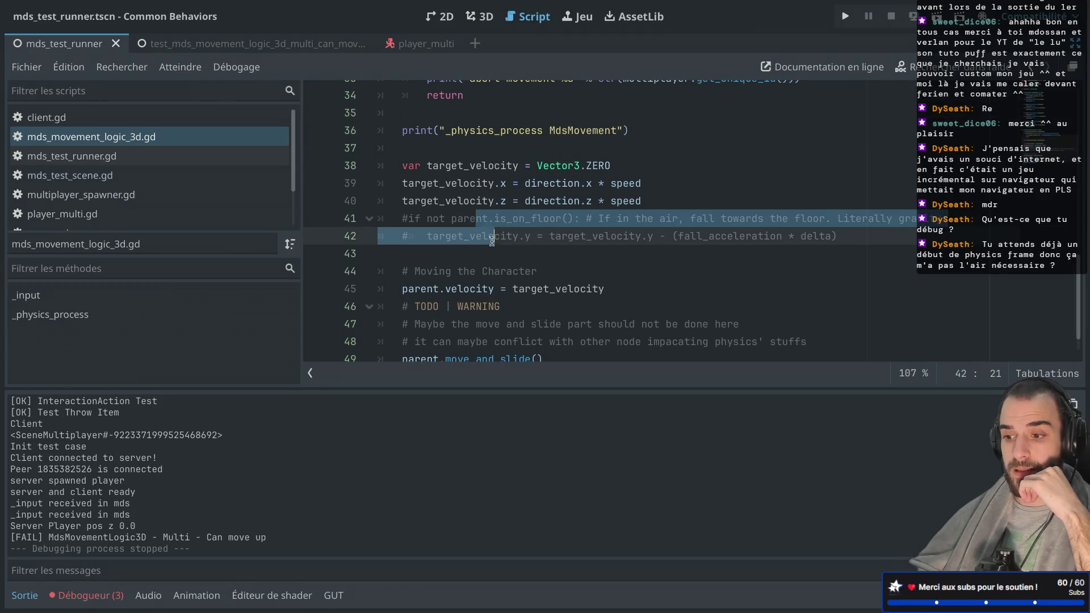
{"action": "left_click_drag", "start_coordinate": [464, 320], "coordinate": [469, 339]}
{"action": "left_click", "coordinate": [476, 215]}
{"action": "scroll", "coordinate": [476, 221], "scroll_direction": "up", "scroll_amount": 4}
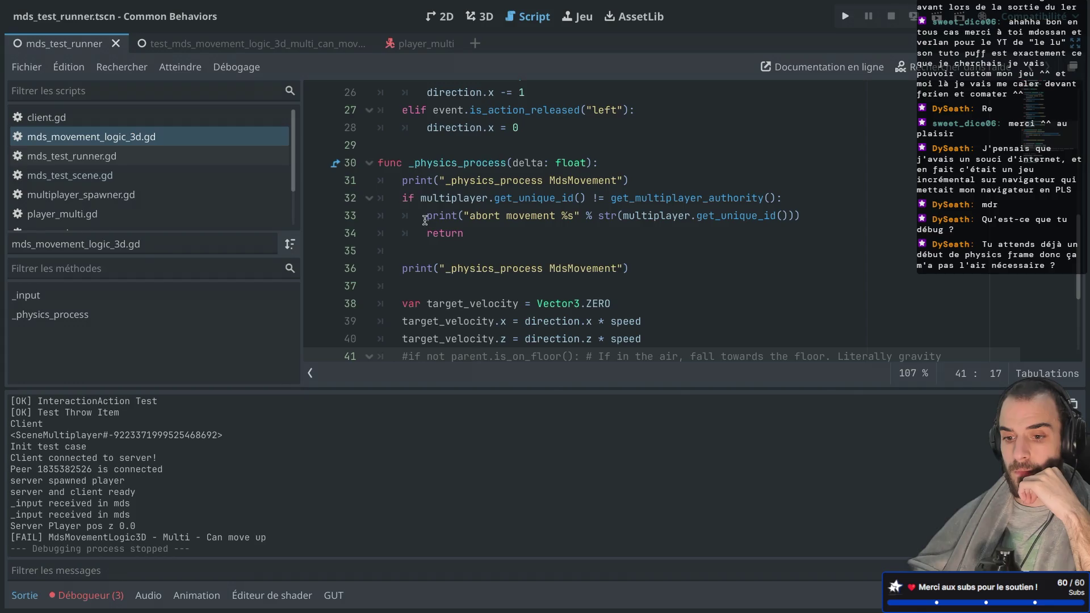
{"action": "scroll", "coordinate": [210, 478], "scroll_direction": "up", "scroll_amount": 3}
{"action": "scroll", "coordinate": [210, 478], "scroll_direction": "up", "scroll_amount": 2}
{"action": "scroll", "coordinate": [210, 479], "scroll_direction": "down", "scroll_amount": 5}
{"action": "scroll", "coordinate": [210, 478], "scroll_direction": "up", "scroll_amount": 3}
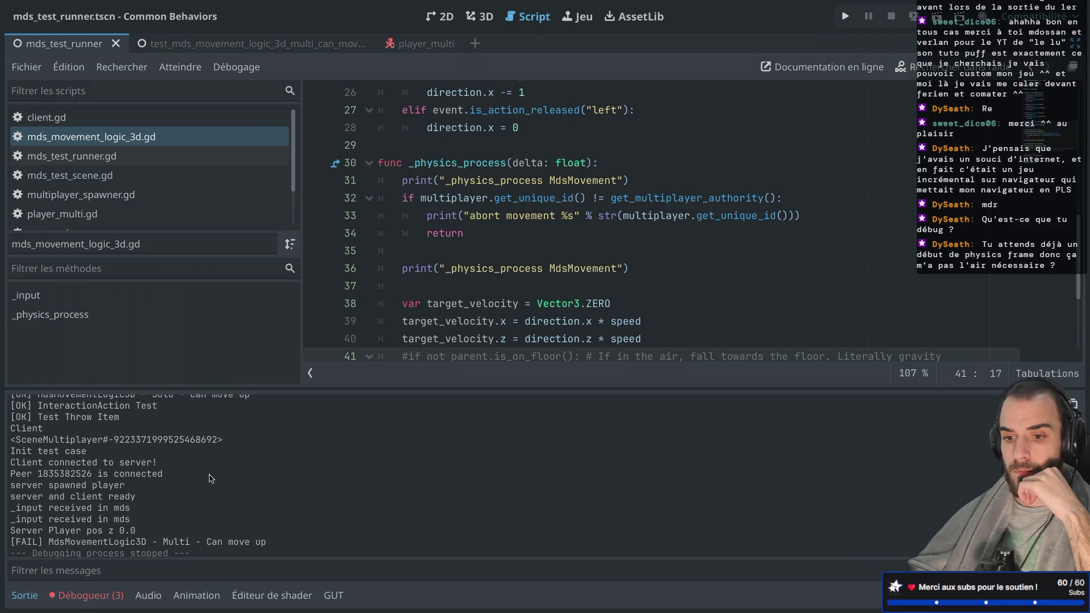
{"action": "scroll", "coordinate": [210, 479], "scroll_direction": "down", "scroll_amount": 2}
{"action": "scroll", "coordinate": [210, 478], "scroll_direction": "down", "scroll_amount": 1}
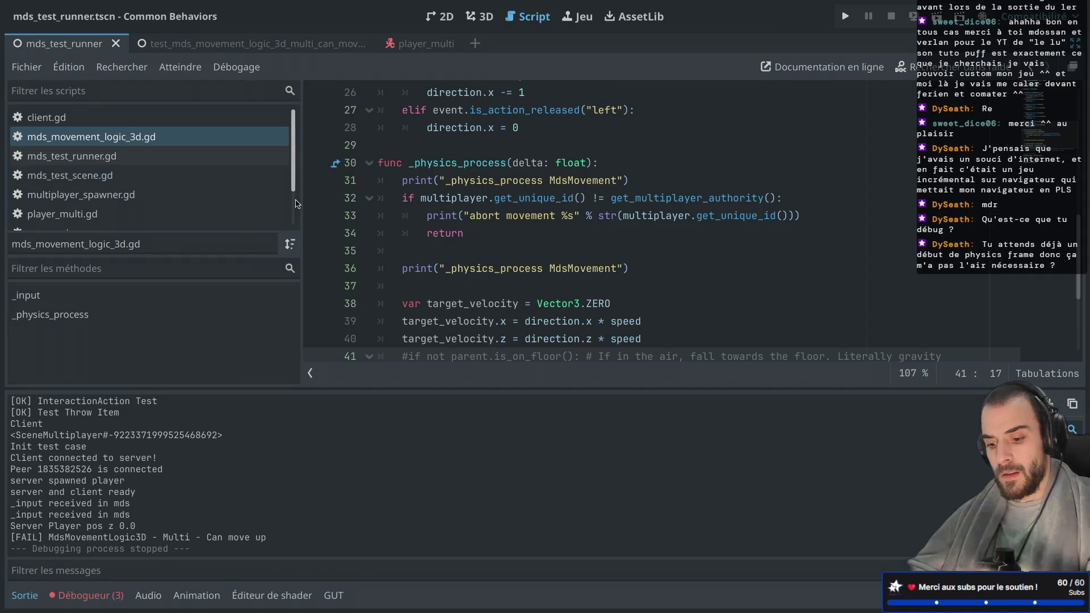
Step: Restore the side docks and switch to the multi can-move-up test scene
{"action": "key", "text": "ctrl+shift+F11"}
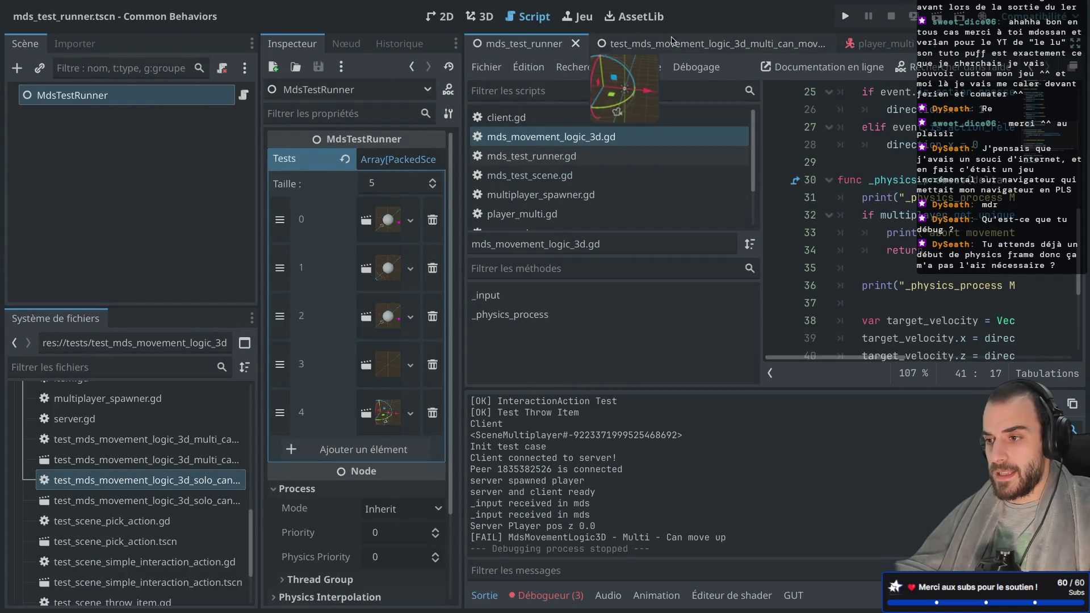
{"action": "left_click", "coordinate": [613, 44]}
{"action": "left_click", "coordinate": [837, 50]}
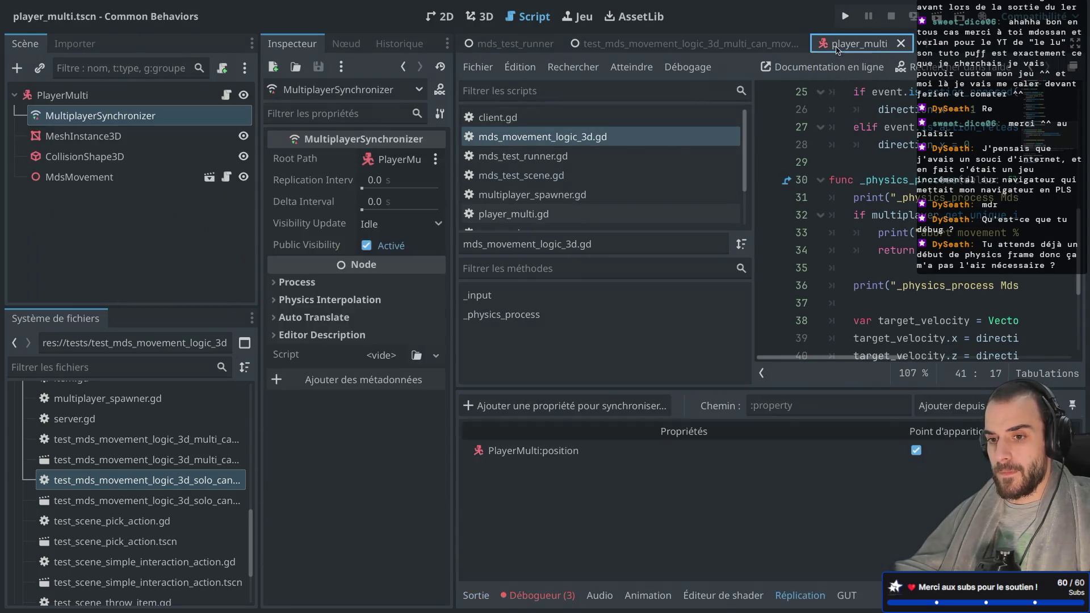
{"action": "left_click", "coordinate": [613, 44]}
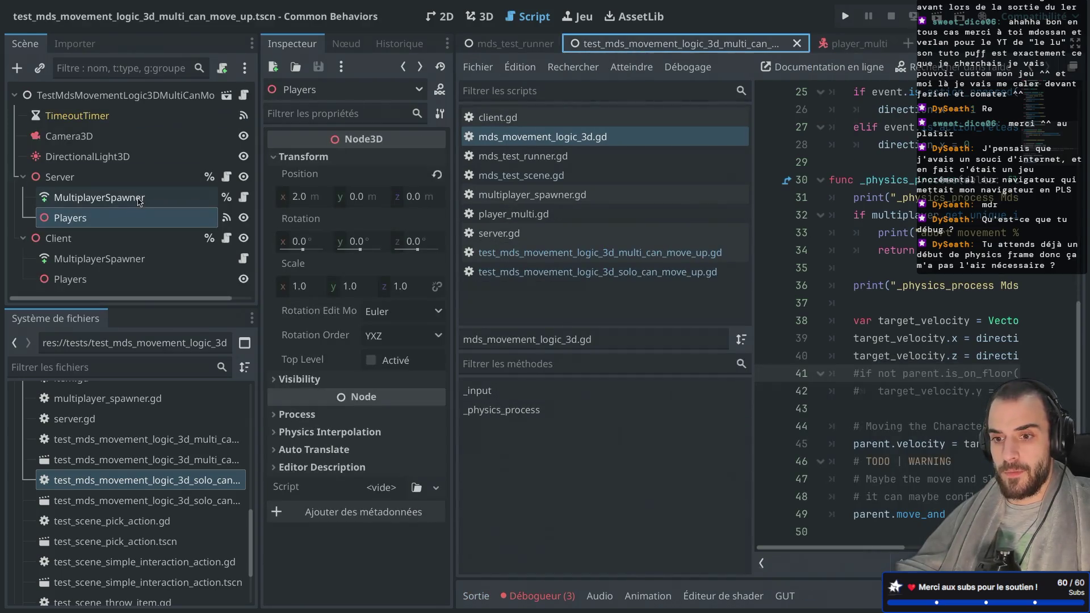
Step: Open the Server node's server.gd full-width at _ready and show the test output
{"action": "left_click", "coordinate": [124, 183]}
{"action": "left_click", "coordinate": [226, 176]}
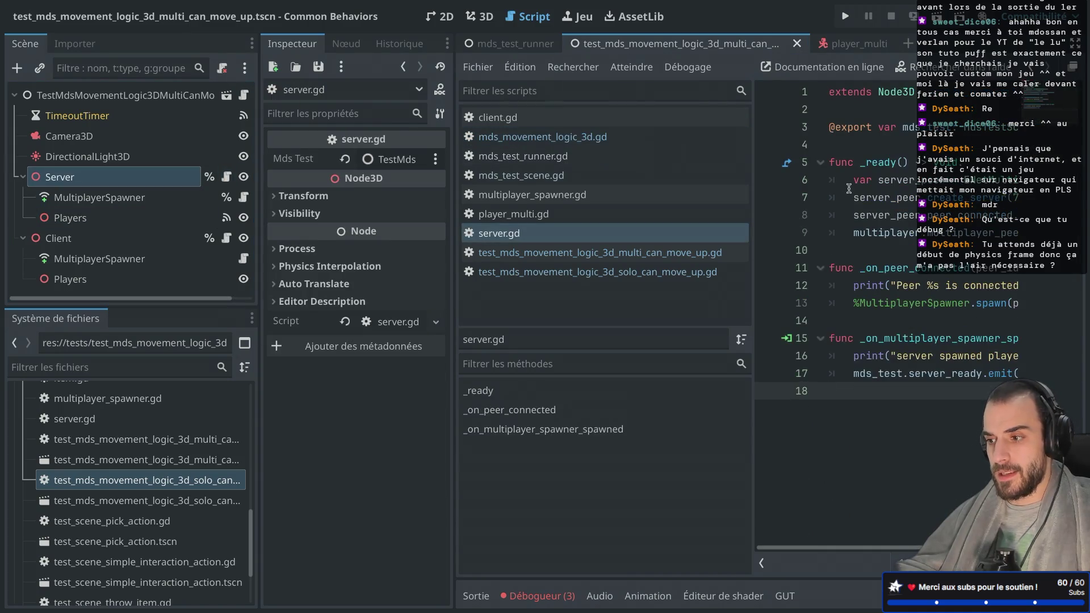
{"action": "key", "text": "ctrl+shift+F11"}
{"action": "left_click", "coordinate": [505, 163]}
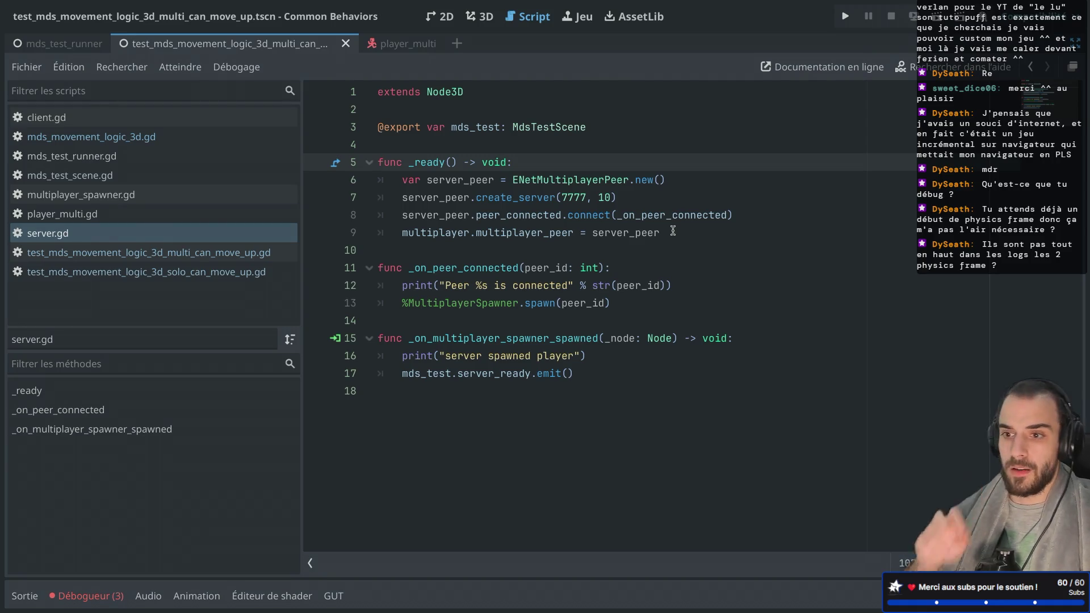
{"action": "left_click", "coordinate": [32, 602]}
Step: Review the Test MdsPickAction3D, _input and _physics_process lines in the output log
{"action": "scroll", "coordinate": [134, 543], "scroll_direction": "up", "scroll_amount": 1}
{"action": "scroll", "coordinate": [134, 544], "scroll_direction": "down", "scroll_amount": 1}
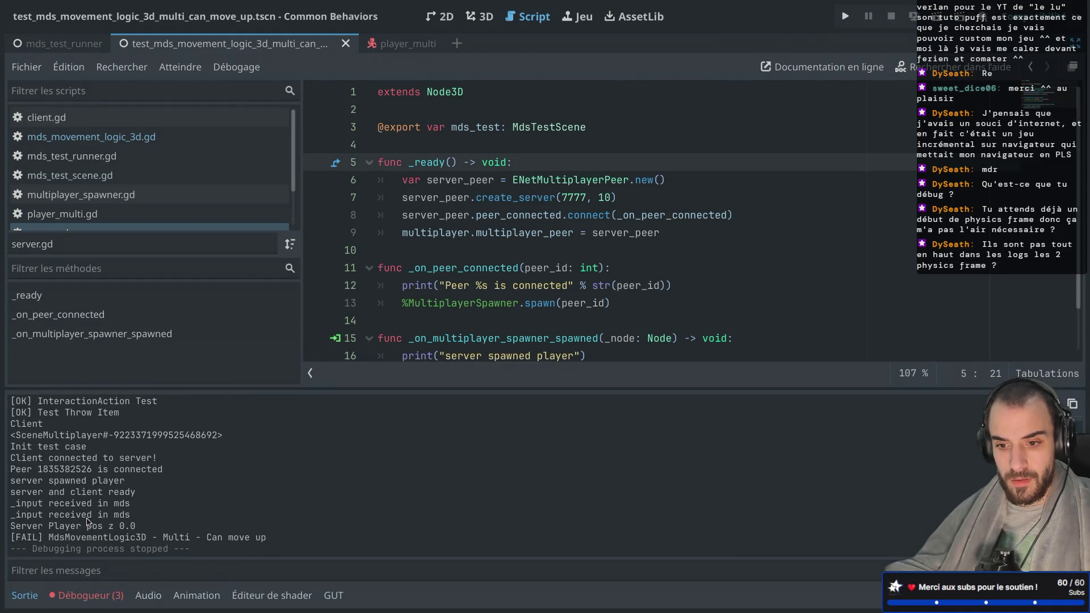
{"action": "scroll", "coordinate": [35, 504], "scroll_direction": "up", "scroll_amount": 4}
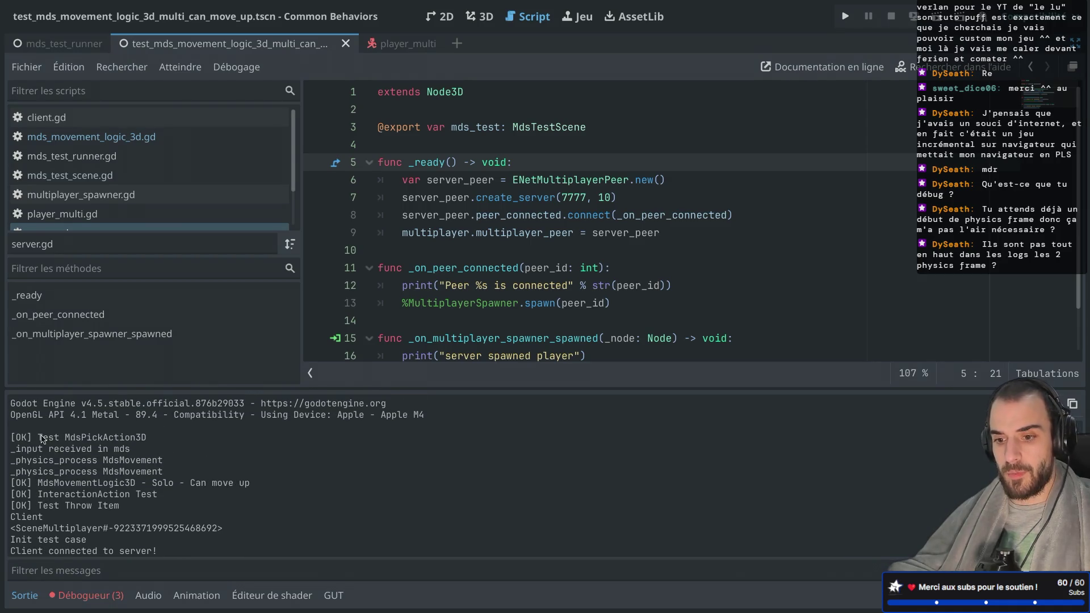
{"action": "left_click_drag", "start_coordinate": [43, 437], "coordinate": [91, 437]}
{"action": "left_click_drag", "start_coordinate": [16, 448], "coordinate": [62, 473]}
{"action": "scroll", "coordinate": [87, 461], "scroll_direction": "down", "scroll_amount": 2}
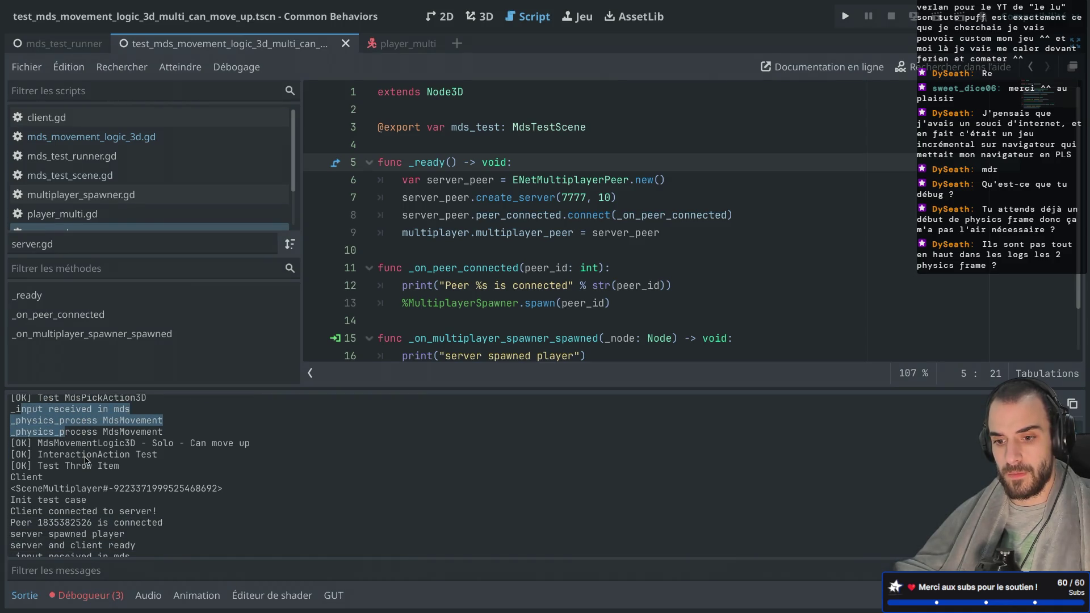
{"action": "left_click", "coordinate": [64, 413]}
Step: Restore the Scene, FileSystem and Inspector docks with Ctrl+Shift+F11
{"action": "scroll", "coordinate": [54, 401], "scroll_direction": "up", "scroll_amount": 2}
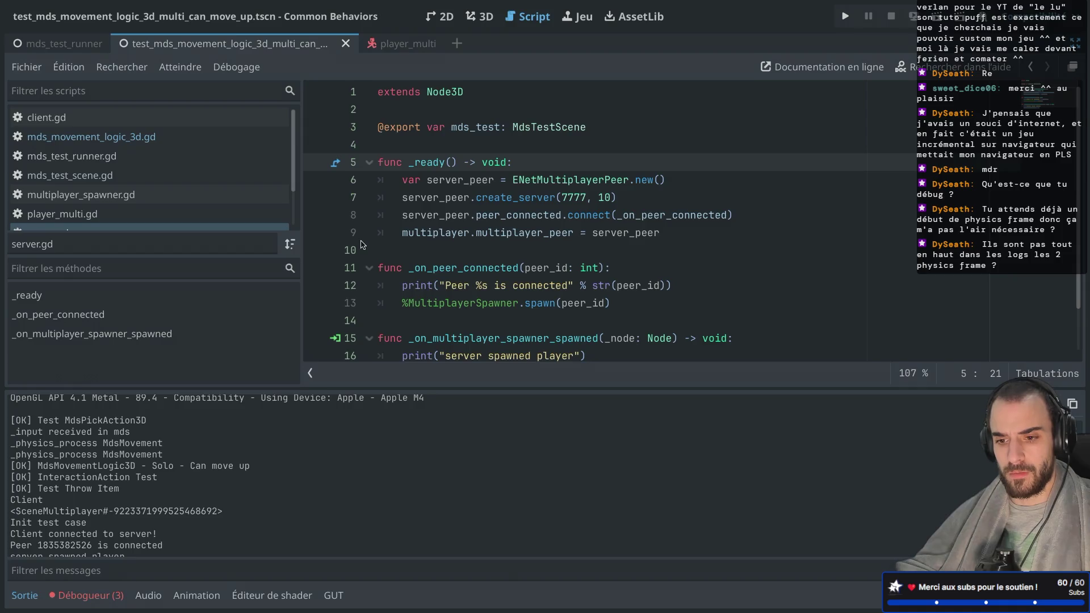
{"action": "key", "text": "ctrl+shift+F11"}
{"action": "scroll", "coordinate": [142, 454], "scroll_direction": "down", "scroll_amount": 3}
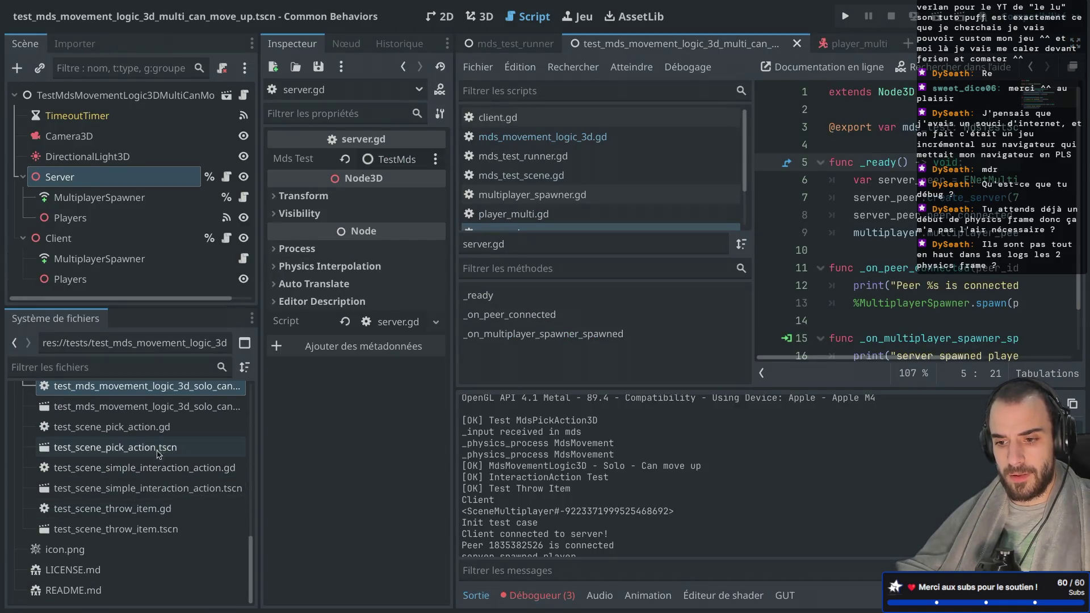
Step: Open test_scene_pick_action.tscn and hide the side docks
{"action": "double_click", "coordinate": [157, 447]}
{"action": "scroll", "coordinate": [86, 210], "scroll_direction": "down", "scroll_amount": 1}
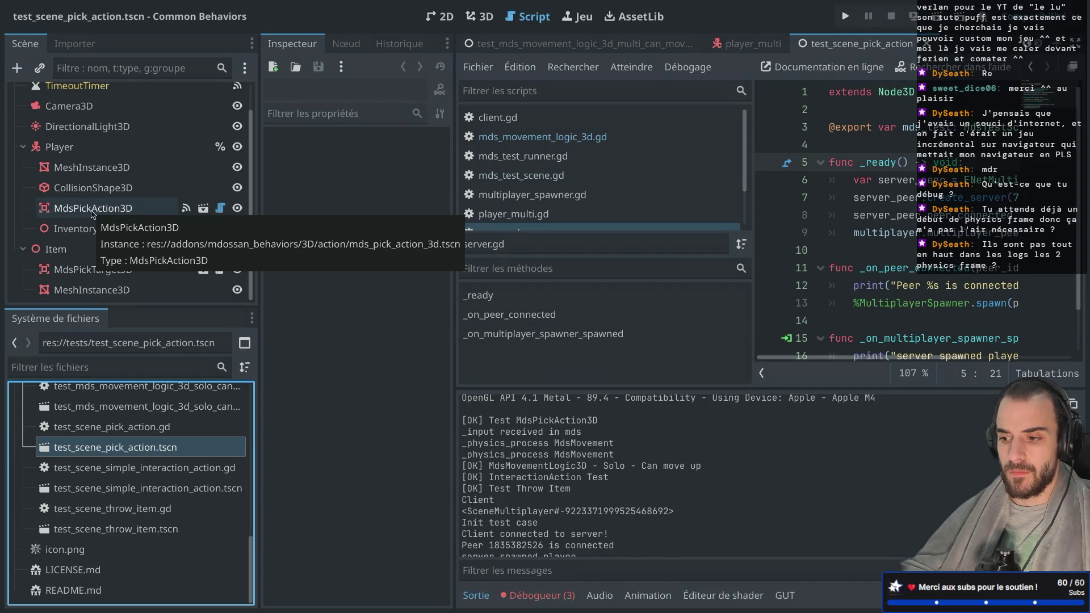
{"action": "key", "text": "ctrl+super+d"}
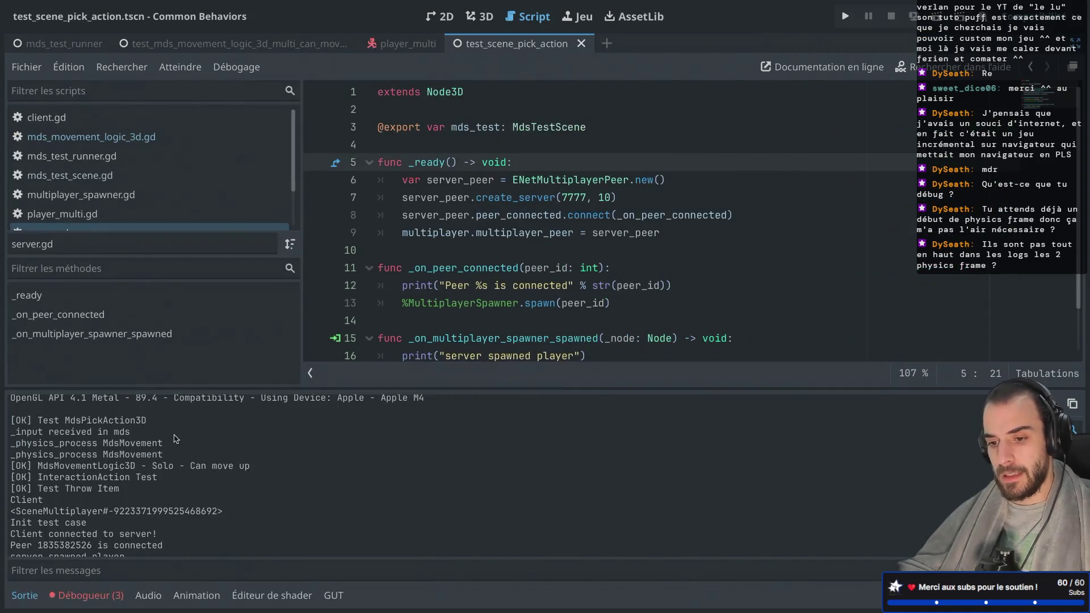
Step: Examine the _input and _physics_process lines leading to the Solo Can move up OK result
{"action": "mouse_move", "coordinate": [32, 433]}
{"action": "left_mouse_down"}
{"action": "mouse_move", "coordinate": [106, 432]}
{"action": "mouse_move", "coordinate": [164, 454]}
{"action": "mouse_move", "coordinate": [146, 454]}
{"action": "left_mouse_up"}
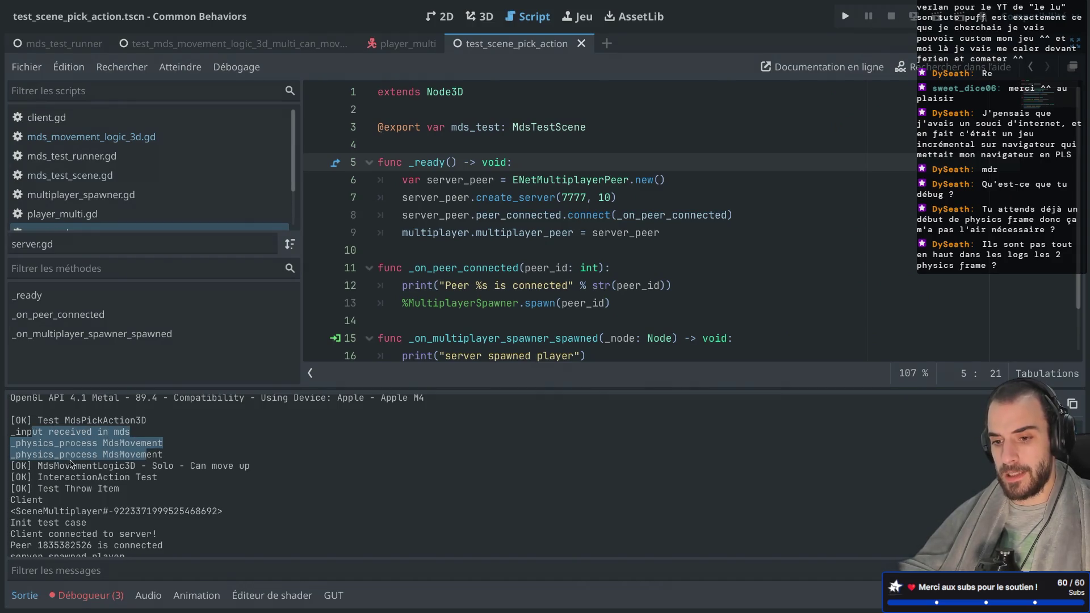
{"action": "left_click", "coordinate": [45, 440]}
{"action": "left_click_drag", "start_coordinate": [18, 433], "coordinate": [164, 454]}
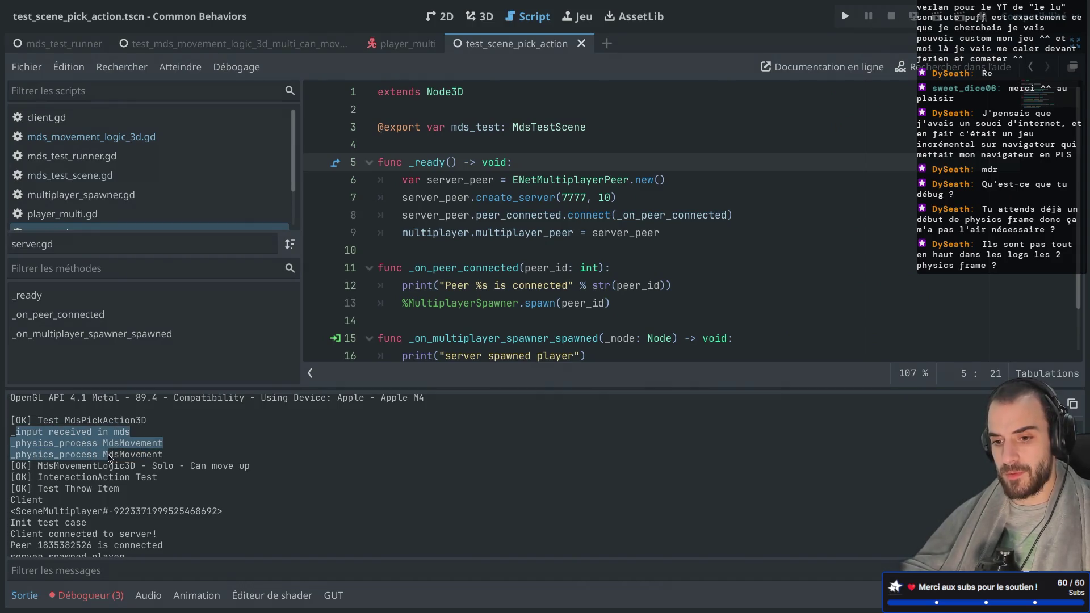
{"action": "left_click", "coordinate": [41, 471]}
{"action": "mouse_move", "coordinate": [11, 469]}
{"action": "left_mouse_down"}
{"action": "mouse_move", "coordinate": [220, 479]}
{"action": "mouse_move", "coordinate": [258, 466]}
{"action": "left_mouse_up"}
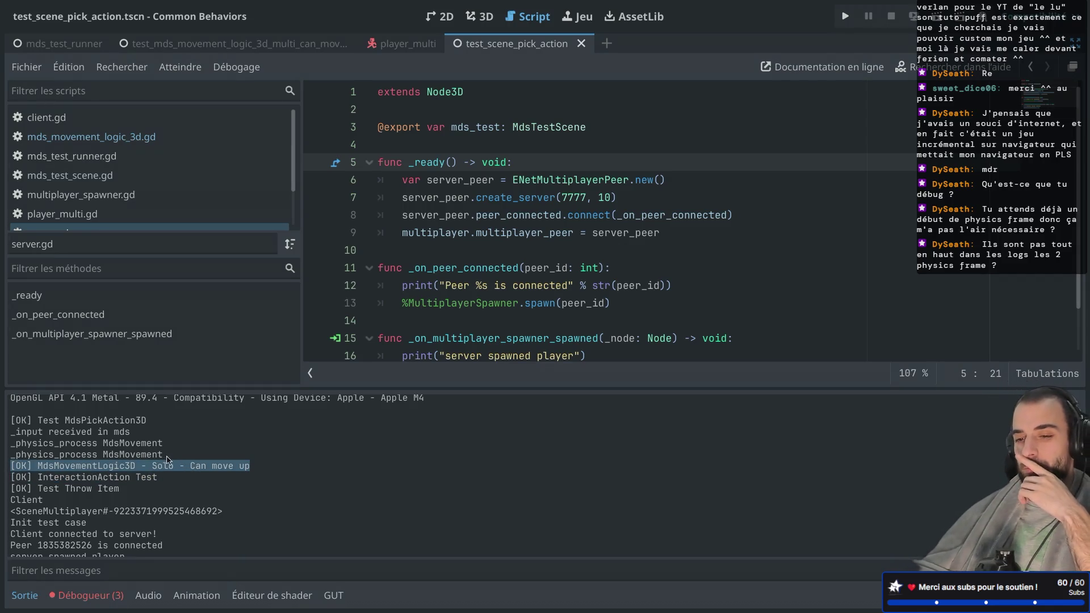
{"action": "left_click_drag", "start_coordinate": [97, 433], "coordinate": [190, 466]}
{"action": "scroll", "coordinate": [205, 437], "scroll_direction": "down", "scroll_amount": 1}
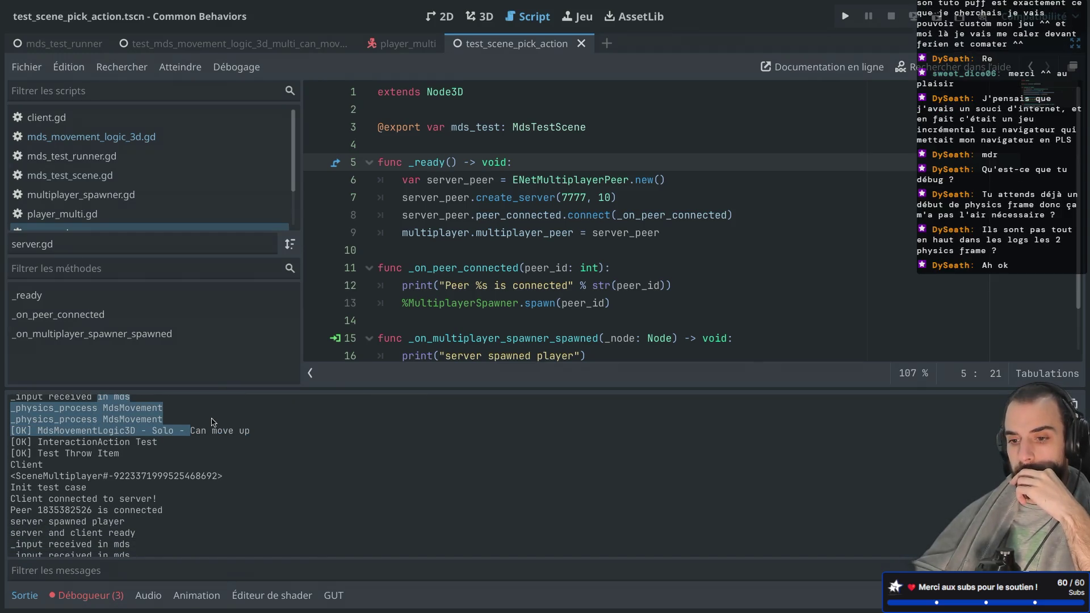
{"action": "scroll", "coordinate": [212, 422], "scroll_direction": "down", "scroll_amount": 1}
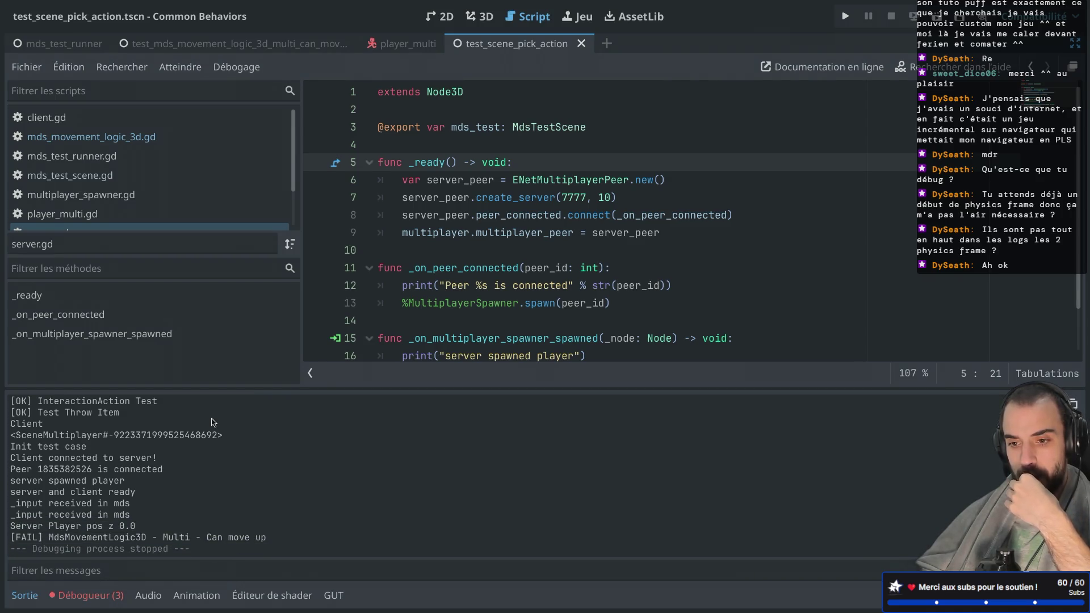
Step: Inspect the Multi test's Client, SceneMultiplayer, peer id and server ready lines, then restore the docks
{"action": "double_click", "coordinate": [32, 425]}
{"action": "left_click_drag", "start_coordinate": [44, 436], "coordinate": [155, 436]}
{"action": "left_click", "coordinate": [122, 450]}
{"action": "left_click_drag", "start_coordinate": [55, 445], "coordinate": [94, 447]}
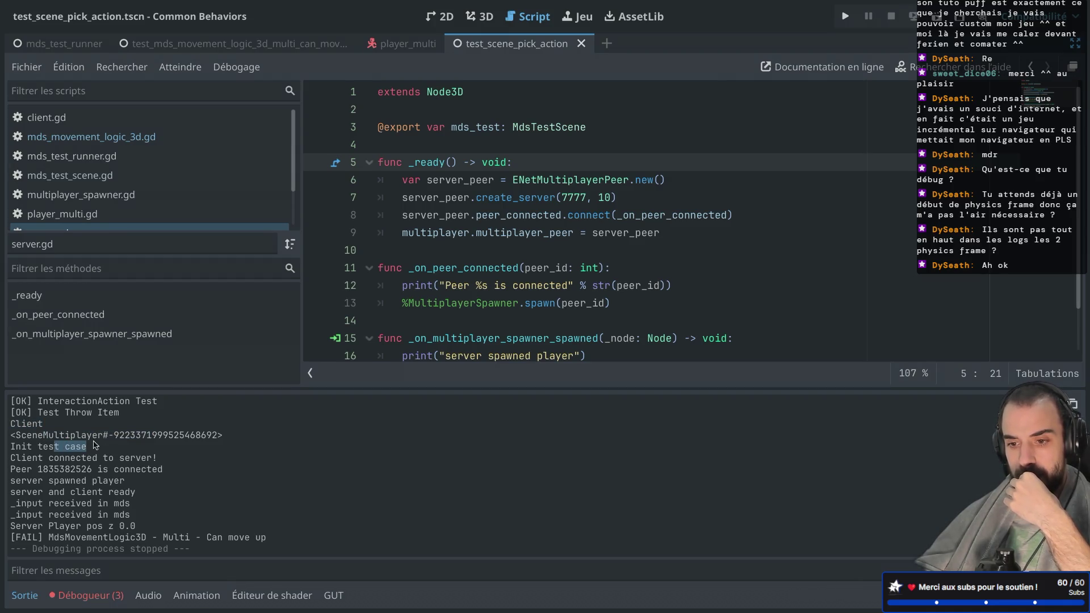
{"action": "left_click_drag", "start_coordinate": [38, 469], "coordinate": [103, 469]}
{"action": "left_click", "coordinate": [61, 467]}
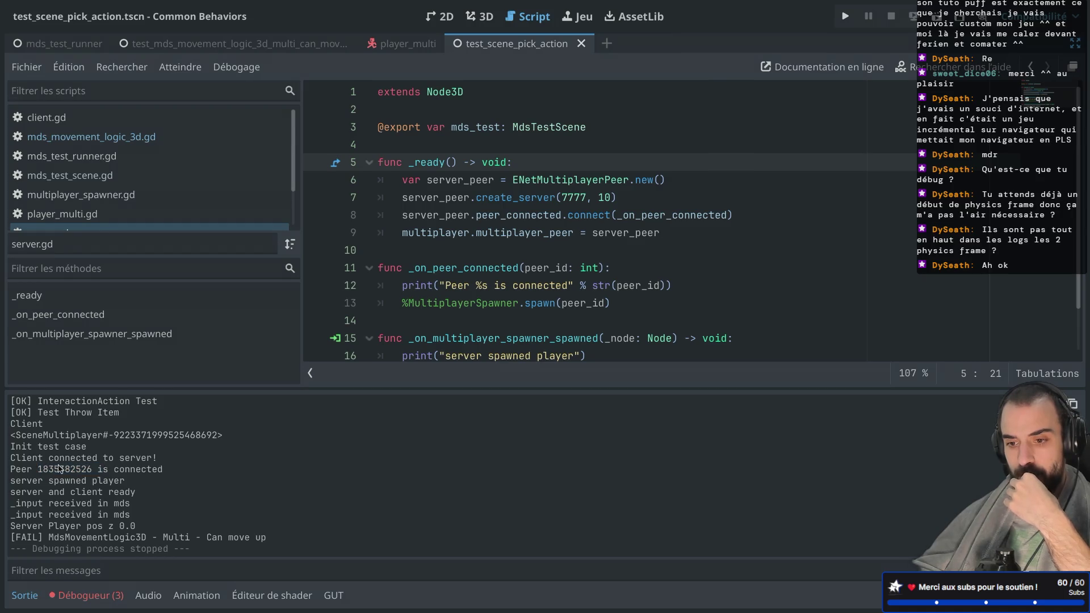
{"action": "mouse_move", "coordinate": [36, 484]}
{"action": "left_mouse_down"}
{"action": "mouse_move", "coordinate": [105, 482]}
{"action": "mouse_move", "coordinate": [66, 494]}
{"action": "mouse_move", "coordinate": [94, 515]}
{"action": "left_mouse_up"}
{"action": "left_click", "coordinate": [32, 506]}
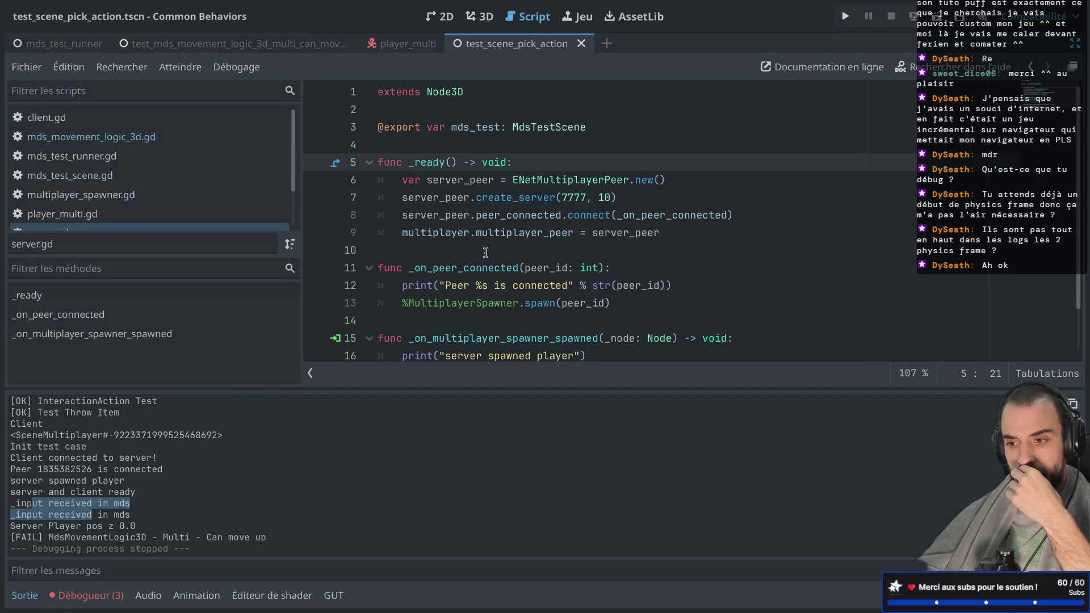
{"action": "scroll", "coordinate": [395, 353], "scroll_direction": "down", "scroll_amount": 1}
{"action": "key", "text": "ctrl+shift+F11"}
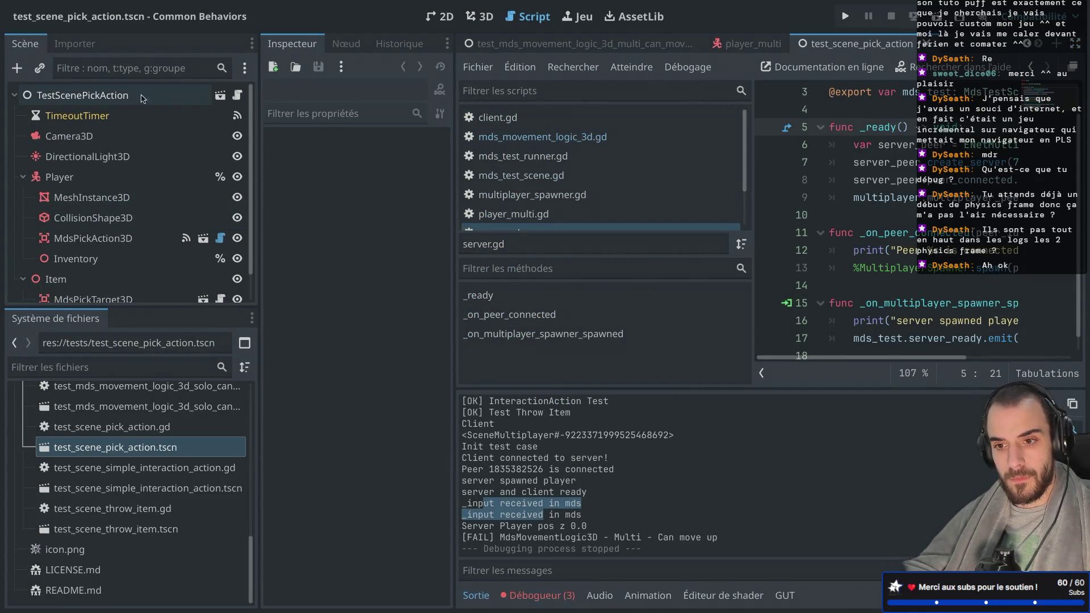
Step: Return to the multi can-move-up scene and list the Players node's signals, showing child_entered_tree connected
{"action": "left_click", "coordinate": [730, 50]}
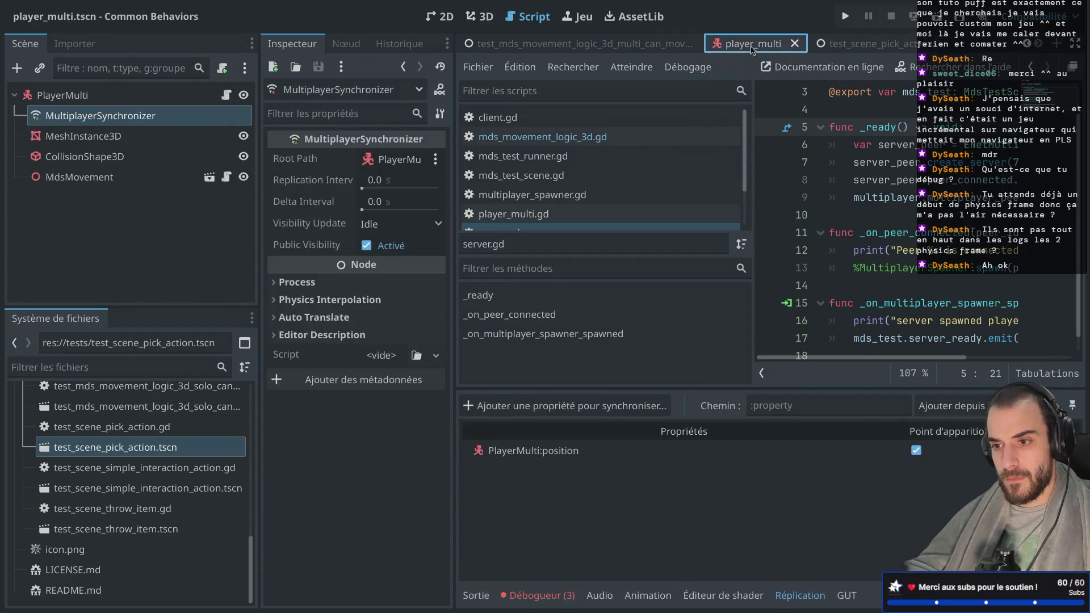
{"action": "left_click", "coordinate": [632, 50]}
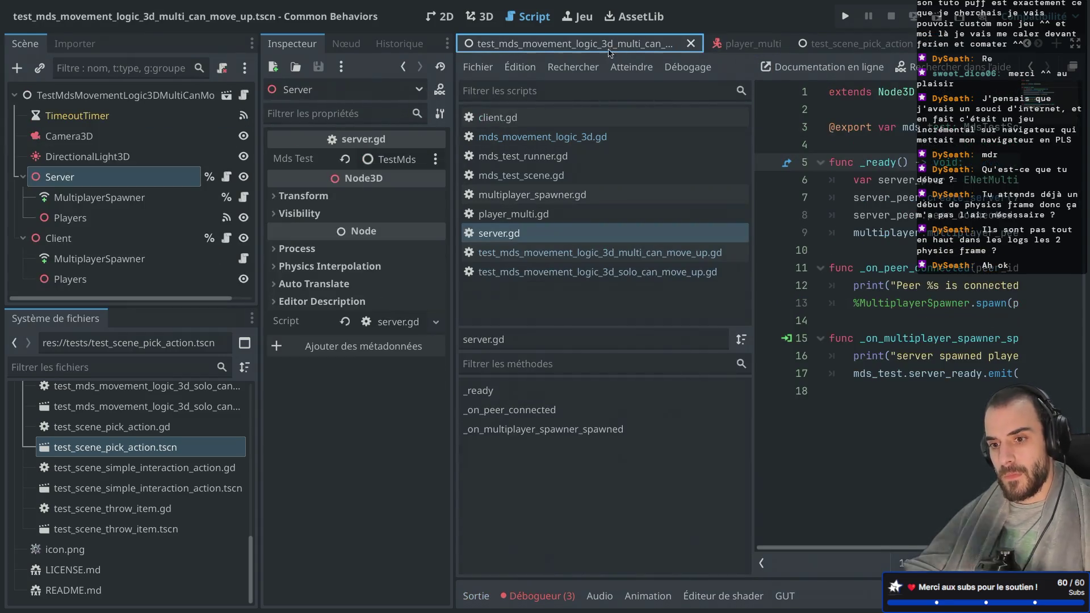
{"action": "left_click", "coordinate": [127, 183]}
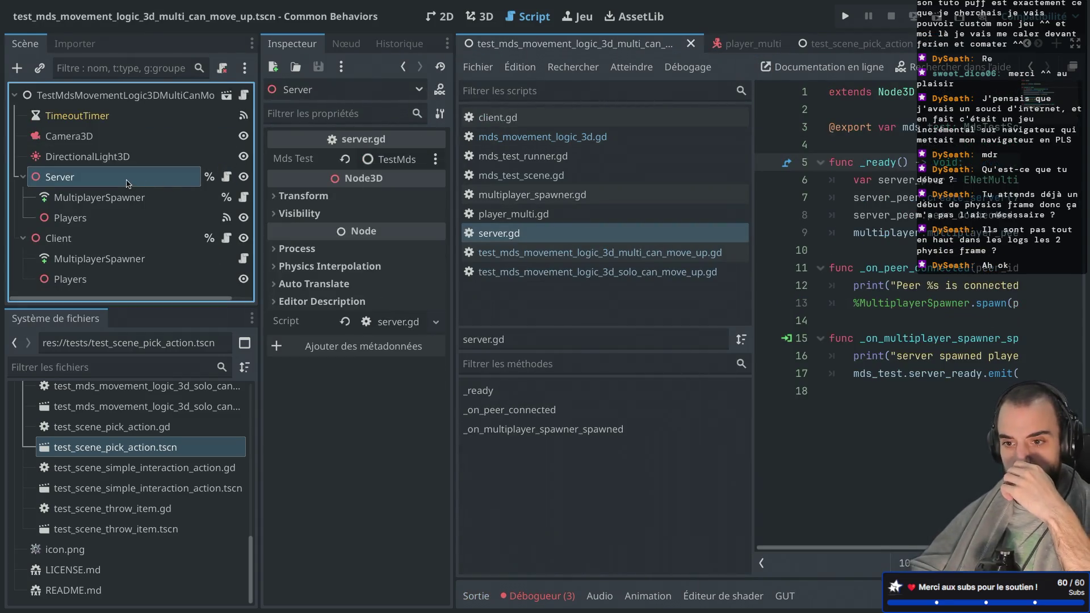
{"action": "left_click", "coordinate": [348, 46]}
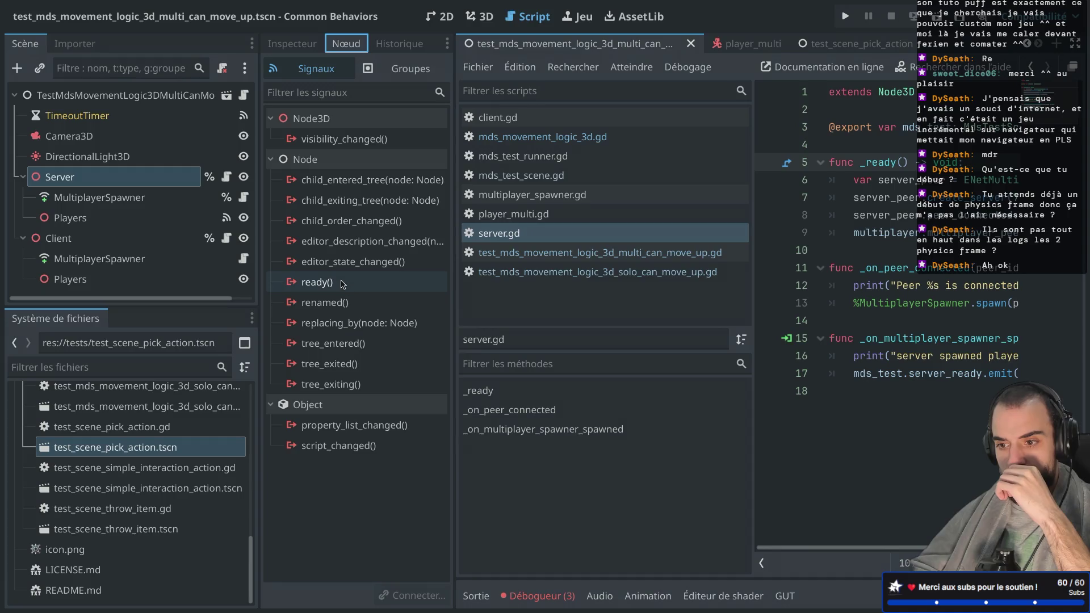
{"action": "mouse_move", "coordinate": [343, 284]}
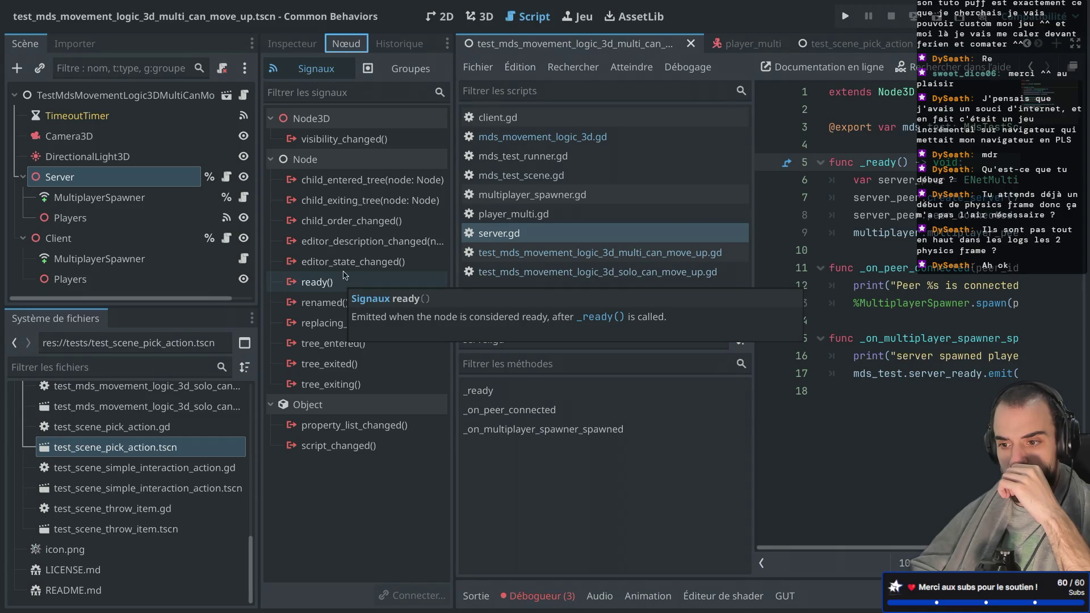
{"action": "mouse_move", "coordinate": [352, 227]}
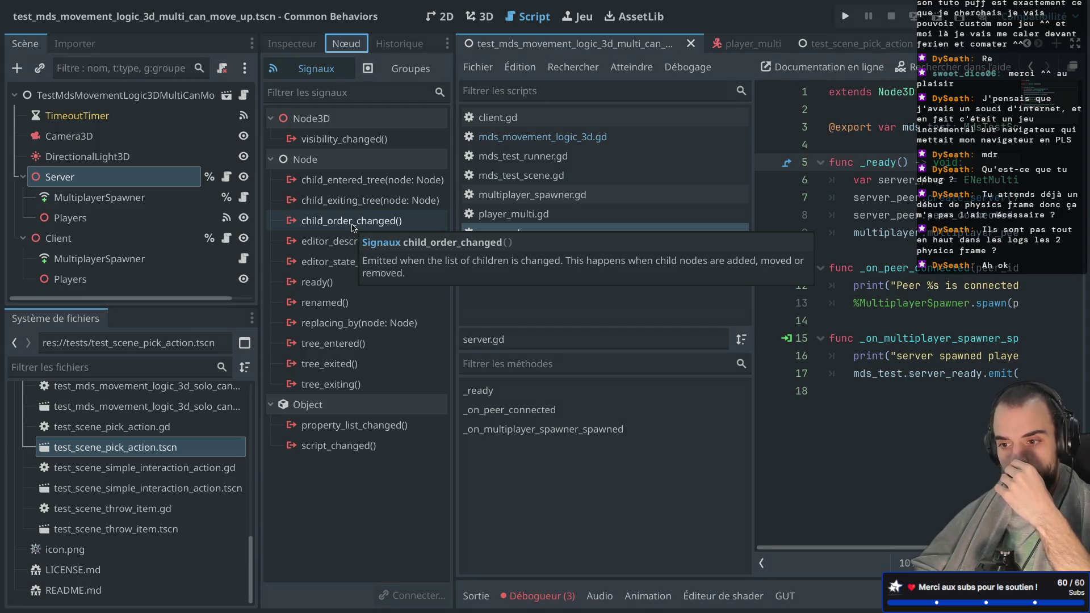
{"action": "mouse_move", "coordinate": [378, 186]}
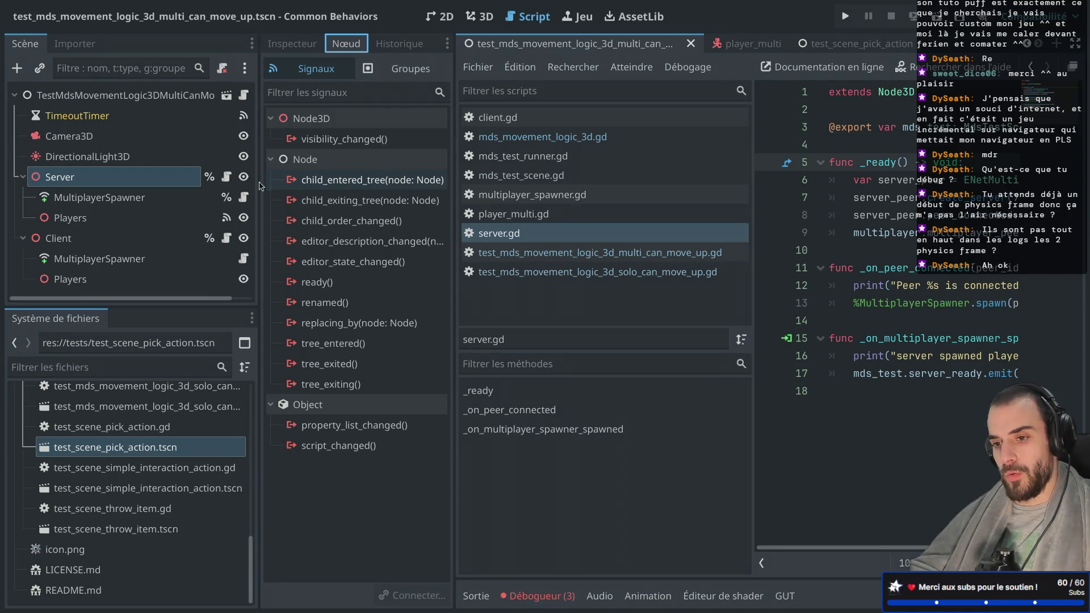
{"action": "left_click", "coordinate": [198, 219]}
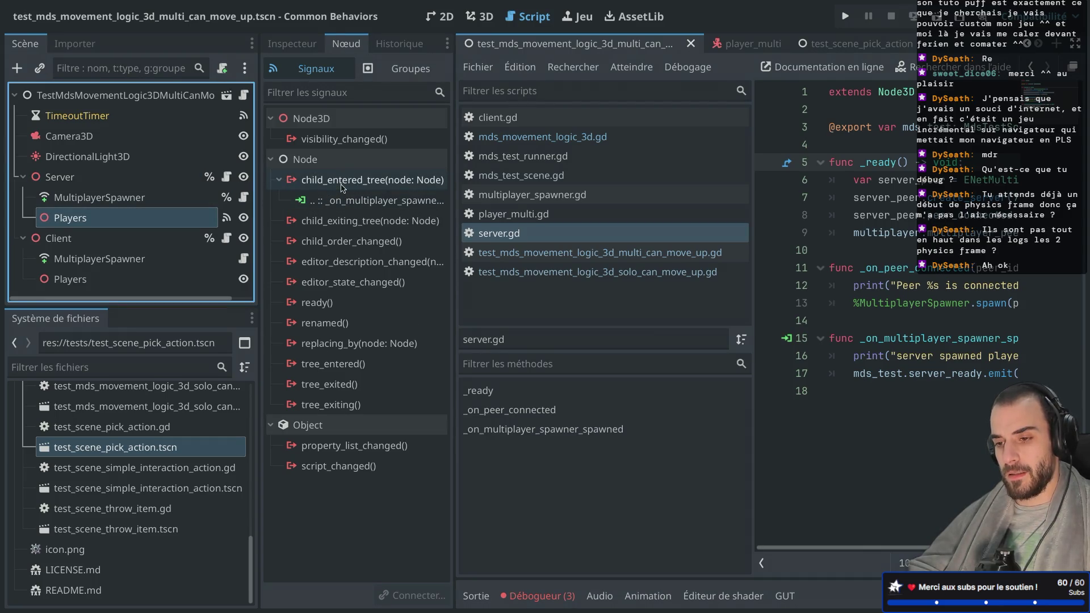
Step: Widen the signals panel and open the _on_multiplayer_spawner_spawned handler from child_entered_tree in server.gd
{"action": "left_click_drag", "start_coordinate": [455, 177], "coordinate": [523, 177]}
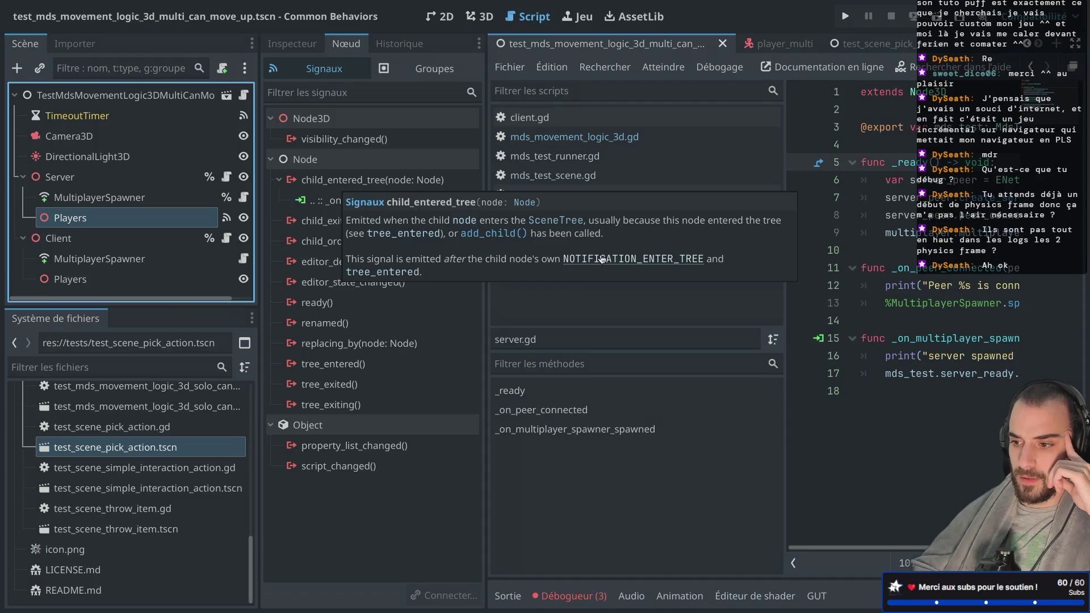
{"action": "double_click", "coordinate": [437, 161]}
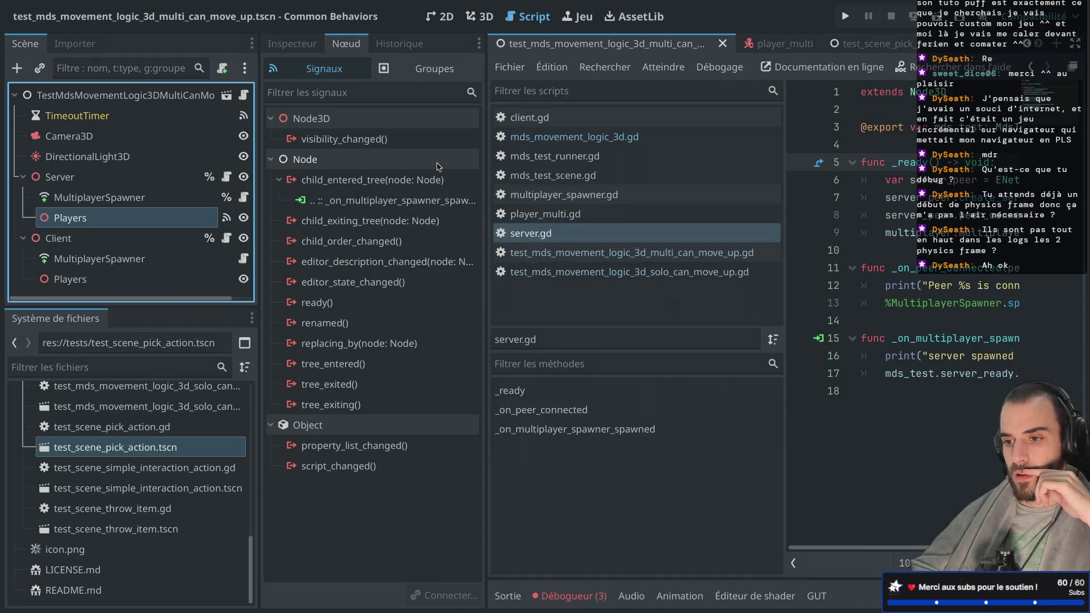
{"action": "double_click", "coordinate": [437, 161]}
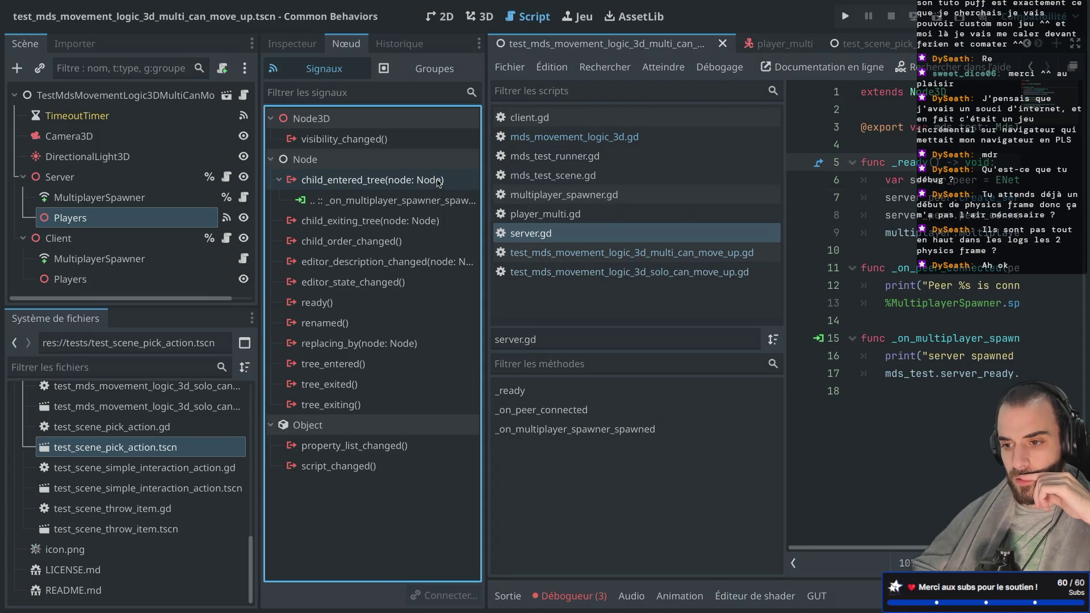
{"action": "mouse_move", "coordinate": [439, 182]}
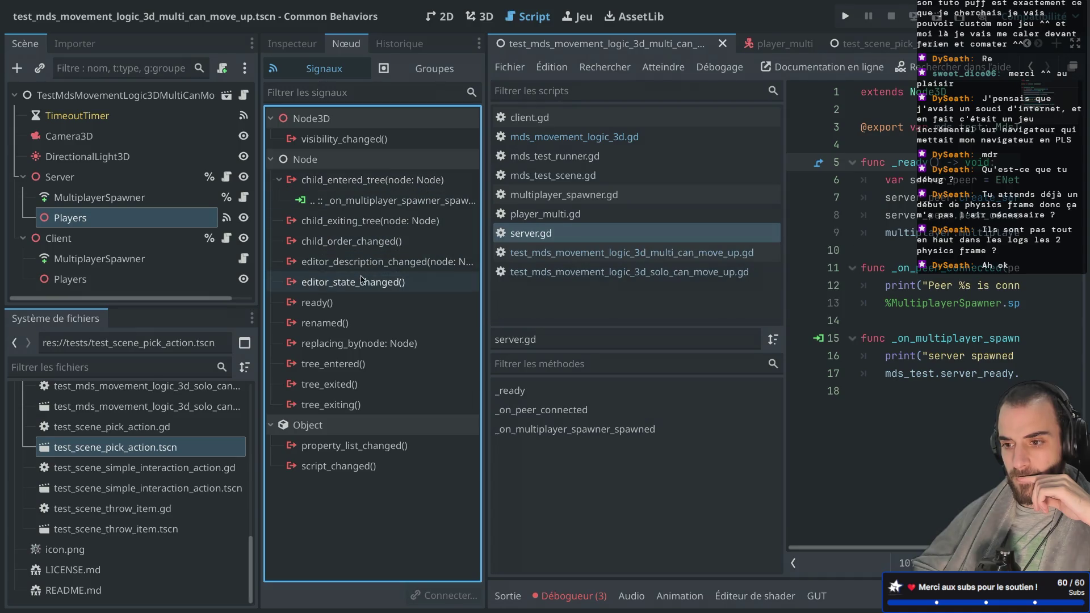
{"action": "mouse_move", "coordinate": [362, 279]}
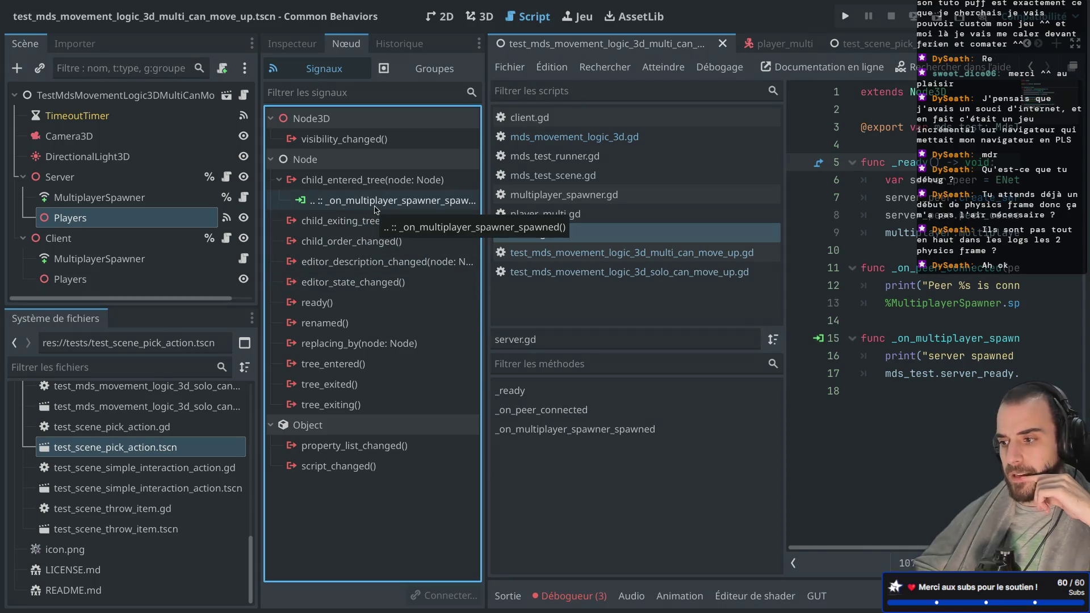
{"action": "left_click", "coordinate": [375, 207]}
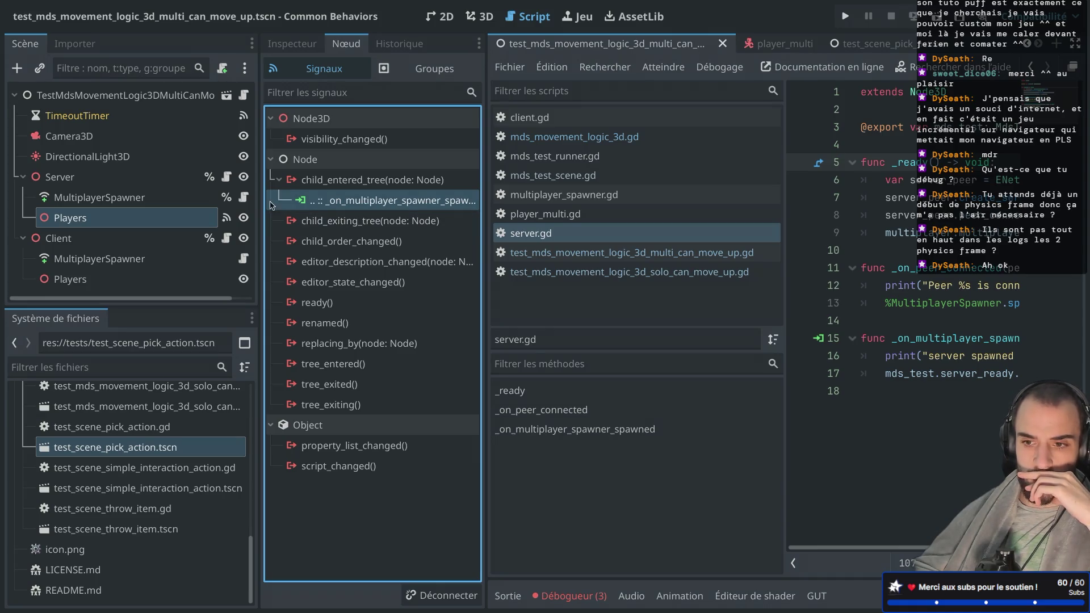
{"action": "double_click", "coordinate": [353, 206]}
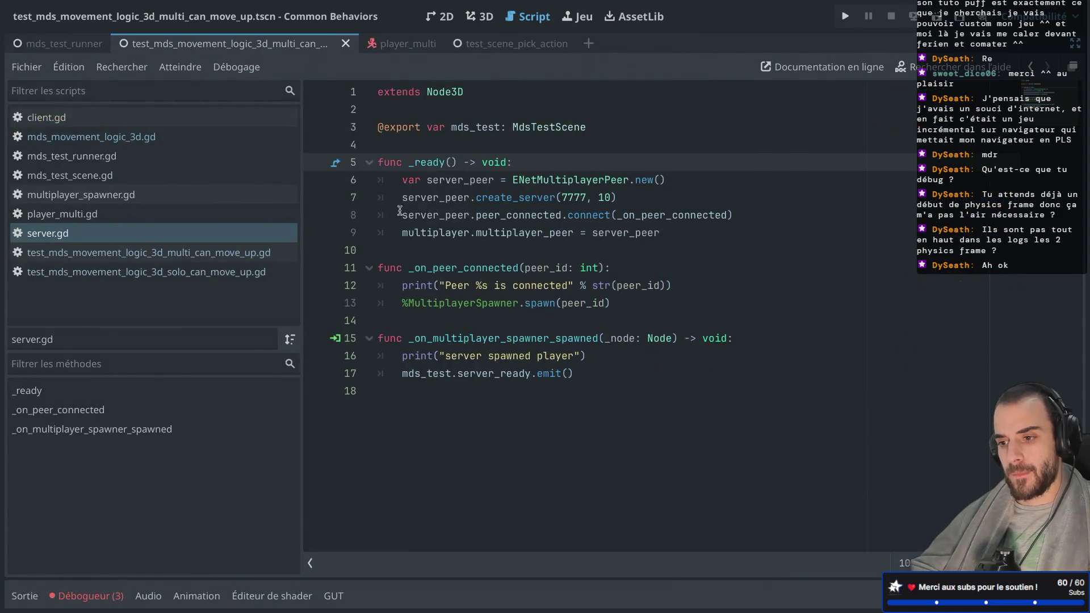
Step: Rename the _node parameter to node and add a node.ready.connect call below the emit
{"action": "left_click", "coordinate": [588, 376]}
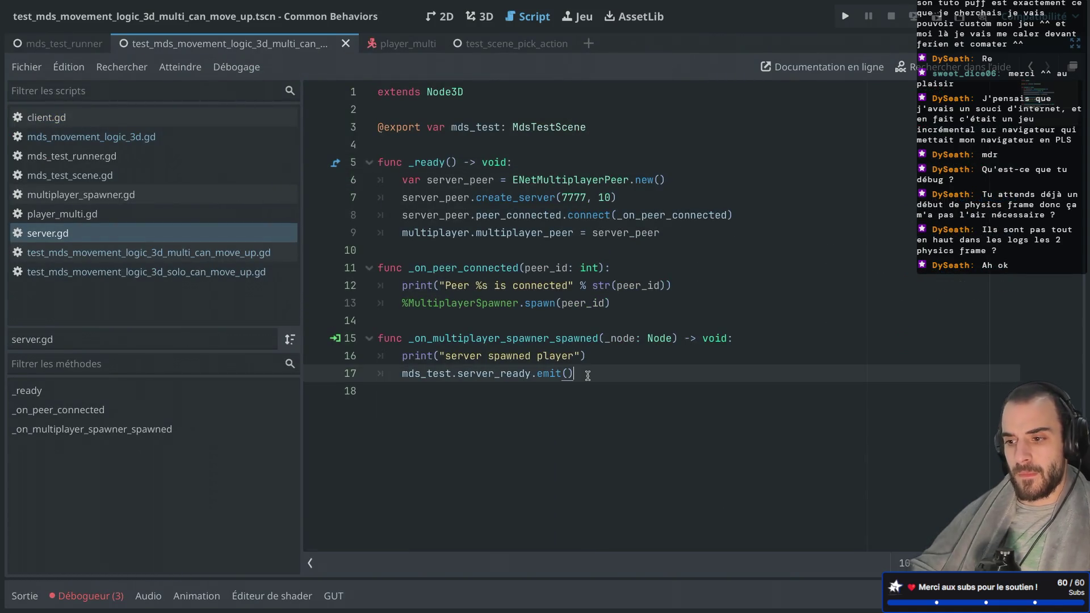
{"action": "key", "text": "Return"}
{"action": "type", "text": "no"}
{"action": "key", "text": "BackSpace"}
{"action": "key", "text": "BackSpace"}
{"action": "left_click", "coordinate": [609, 339]}
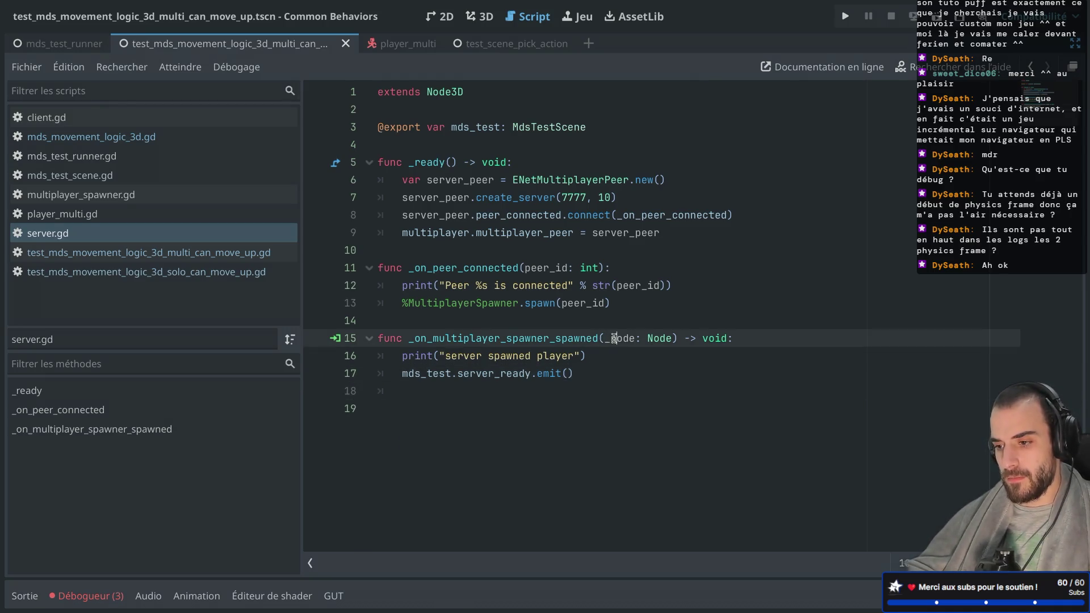
{"action": "key", "text": "BackSpace"}
{"action": "left_click", "coordinate": [526, 389]}
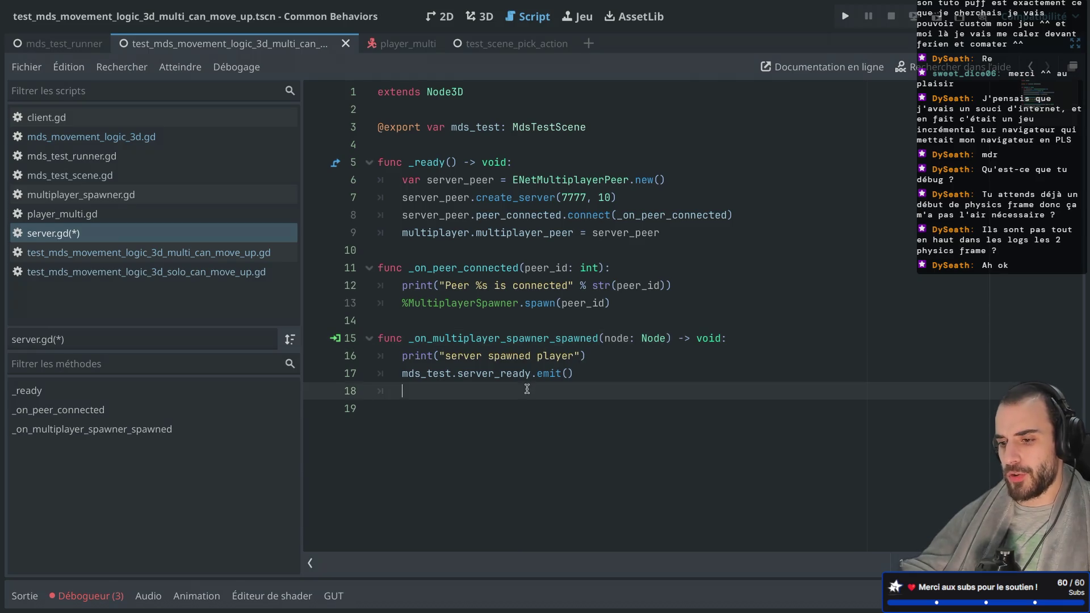
{"action": "type", "text": "node."}
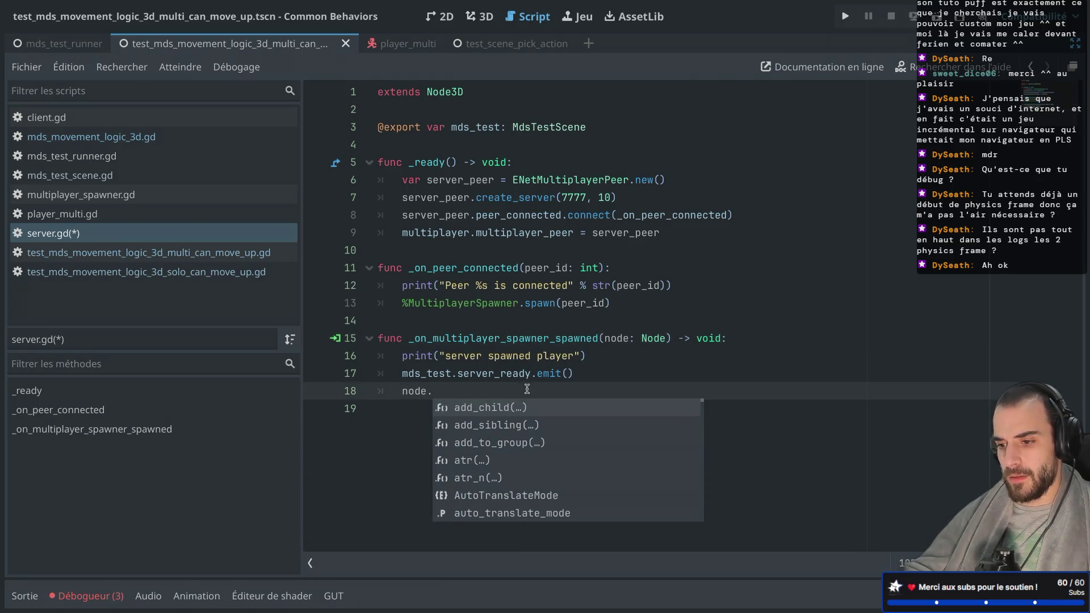
{"action": "type", "text": "rea"}
{"action": "key", "text": "Return"}
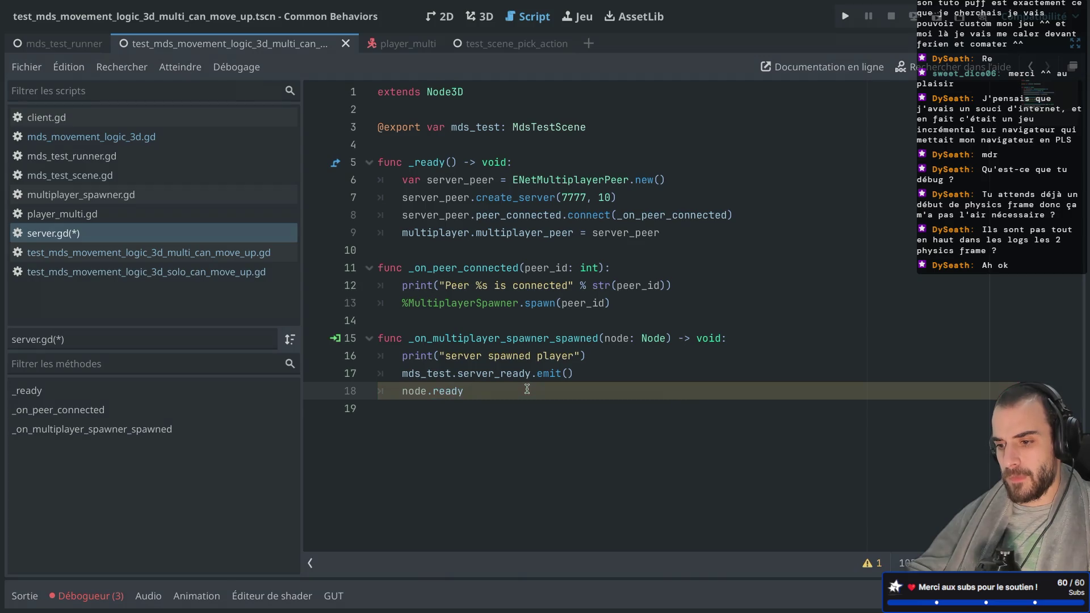
{"action": "type", "text": ".connect("}
{"action": "key", "text": "Return"}
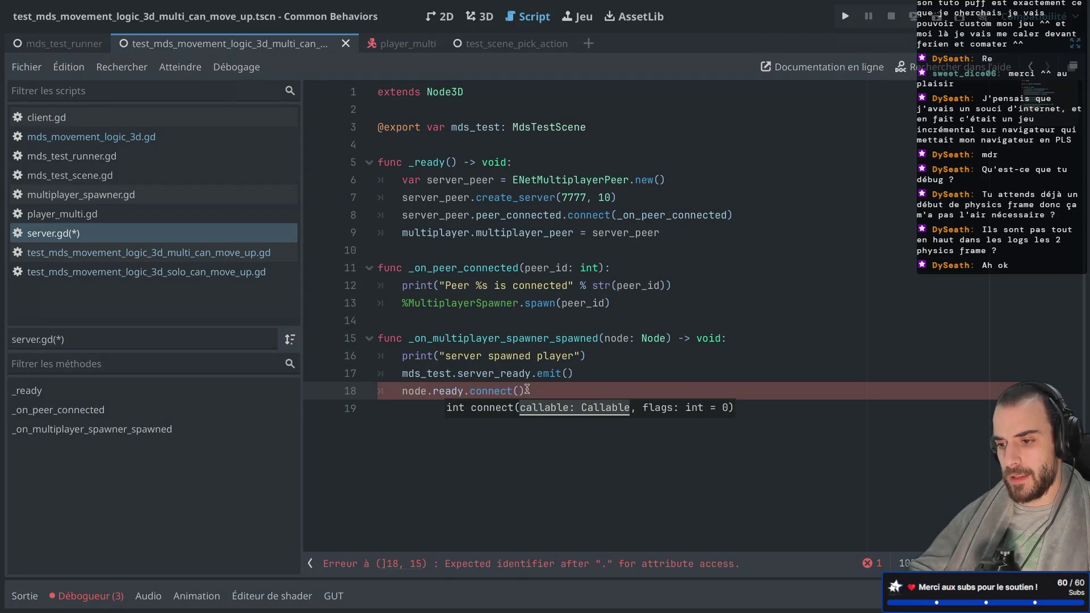
Step: Pass a lambda calling mds_test.server_ready.emit() to the ready connection
{"action": "type", "text": "func(): "}
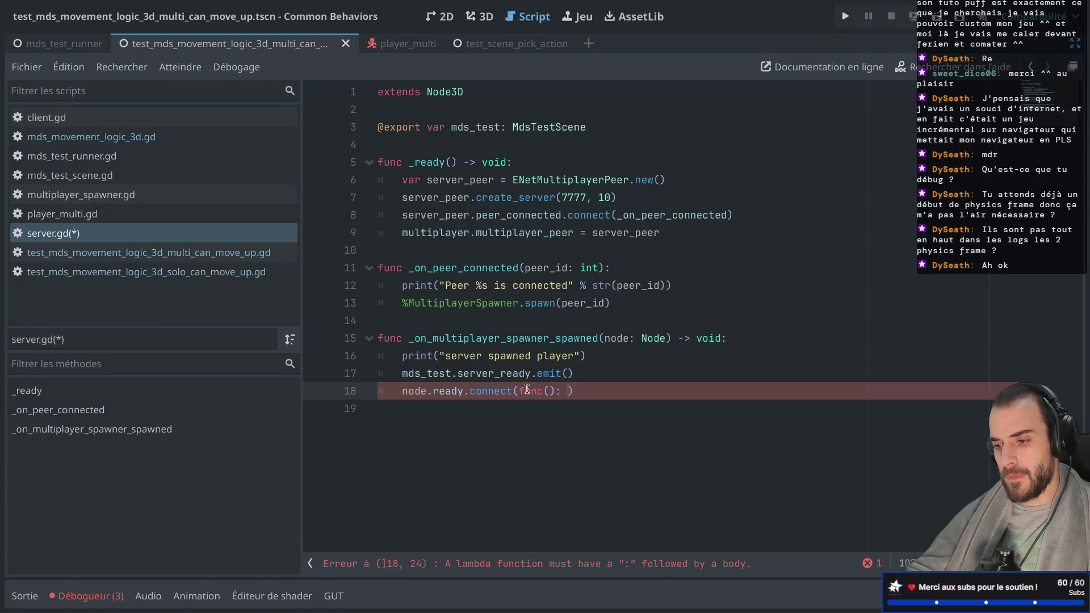
{"action": "type", "text": "mds"}
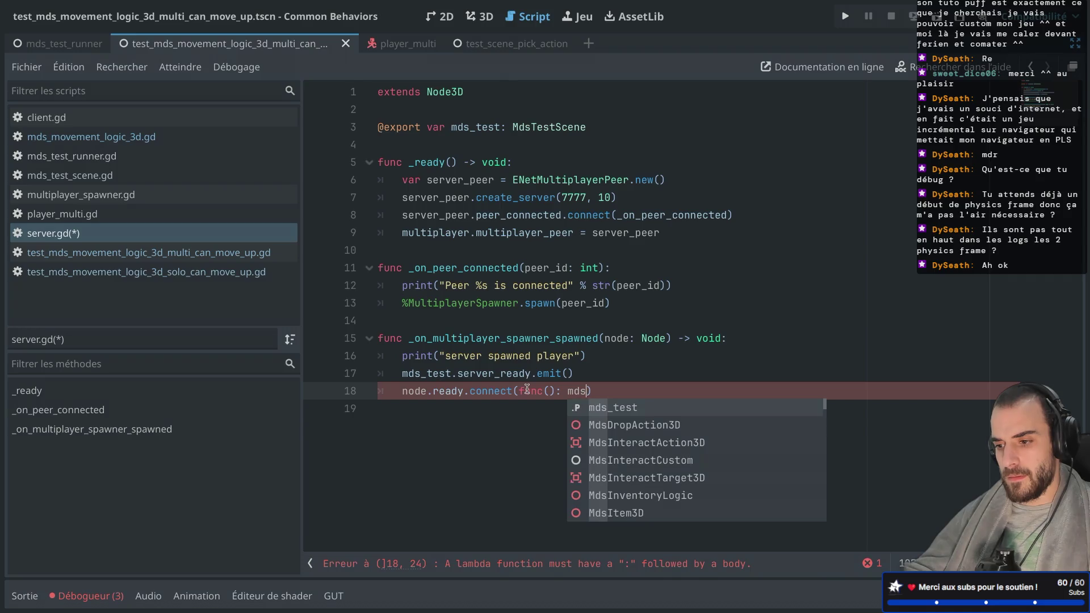
{"action": "key", "text": "Return"}
{"action": "type", "text": ".ser"}
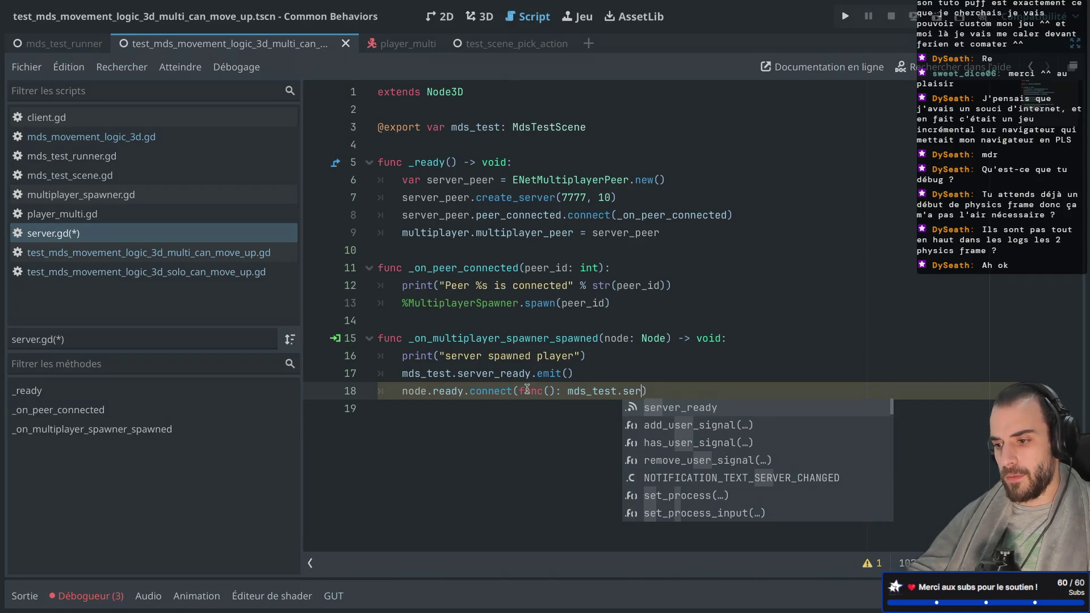
{"action": "key", "text": "Return"}
{"action": "type", "text": ".emit"}
{"action": "key", "text": "Return"}
Step: Comment out the direct server_ready emit and lay out the callback body on separate lines
{"action": "left_click", "coordinate": [591, 356]}
{"action": "left_click", "coordinate": [404, 374]}
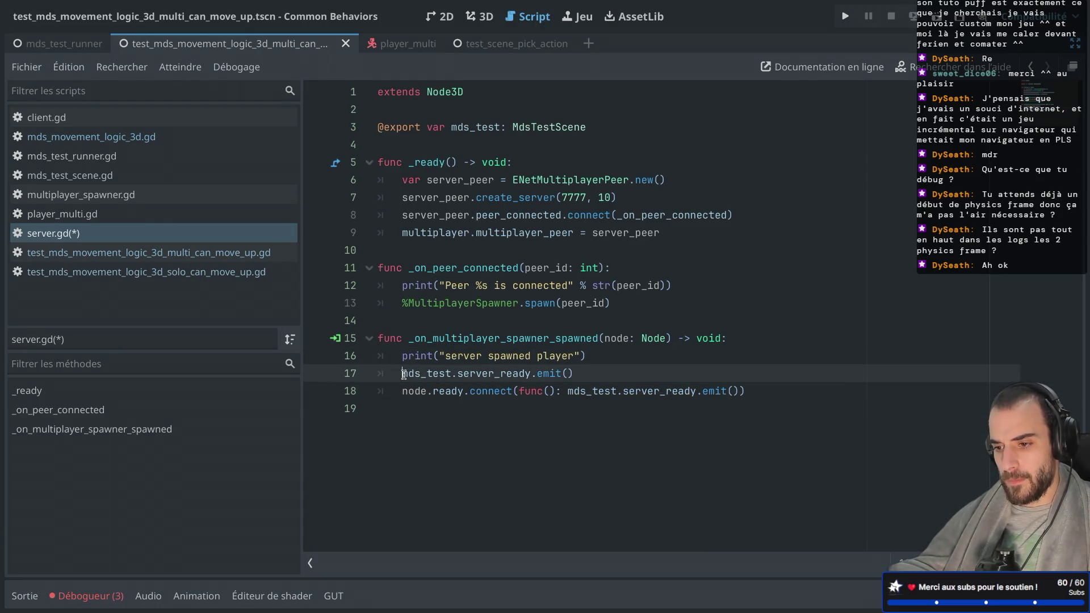
{"action": "key", "text": "ctrl+k"}
{"action": "left_click", "coordinate": [568, 390]}
{"action": "key", "text": "Return"}
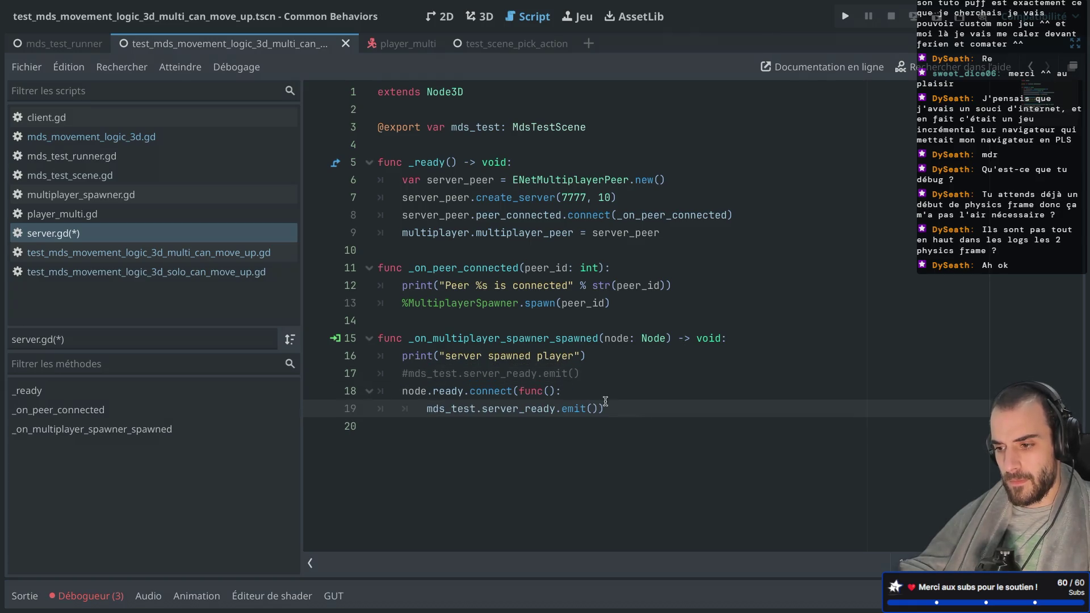
{"action": "key", "text": "Return"}
{"action": "left_click", "coordinate": [581, 392]}
{"action": "key", "text": "Return"}
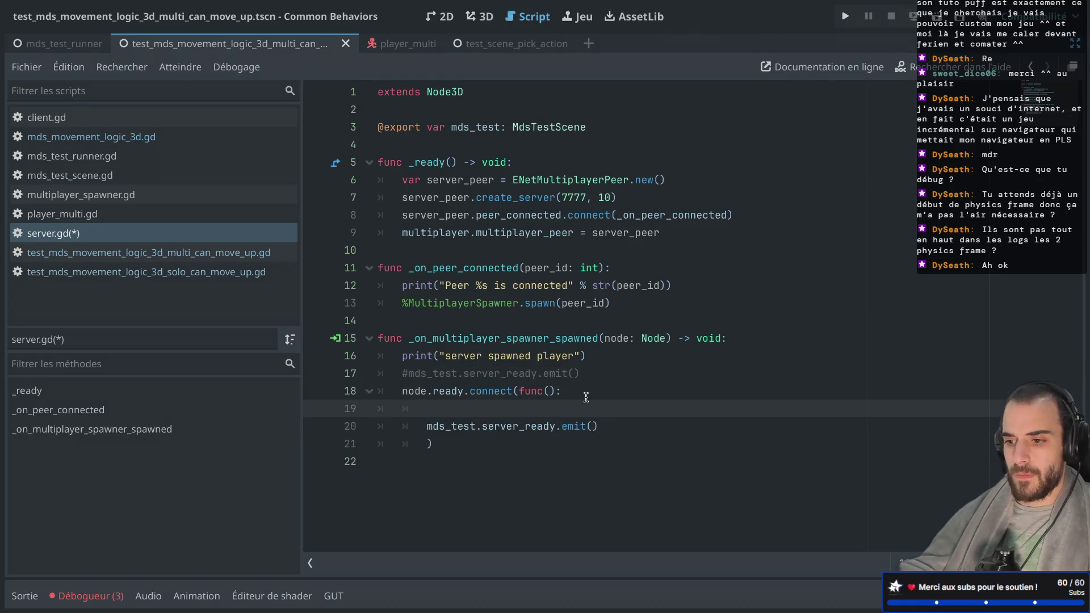
Step: Move the spawned-player print line inside the ready callback
{"action": "left_click_drag", "start_coordinate": [599, 353], "coordinate": [365, 350]}
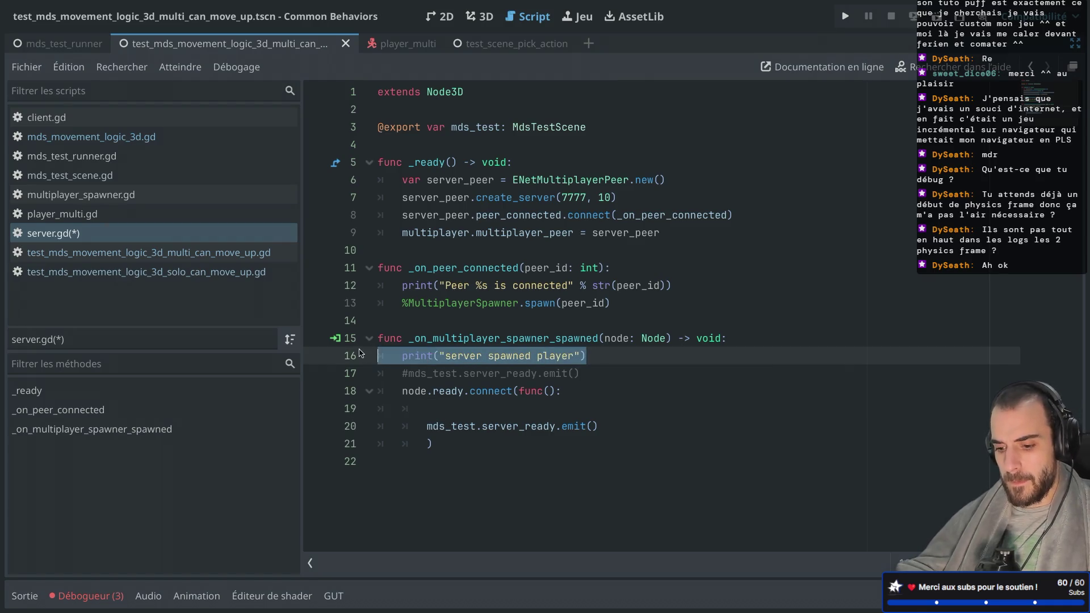
{"action": "key", "text": "ctrl+x"}
{"action": "left_click", "coordinate": [432, 409]}
{"action": "key", "text": "ctrl+v"}
{"action": "key", "text": "BackSpace"}
{"action": "left_click", "coordinate": [426, 443]}
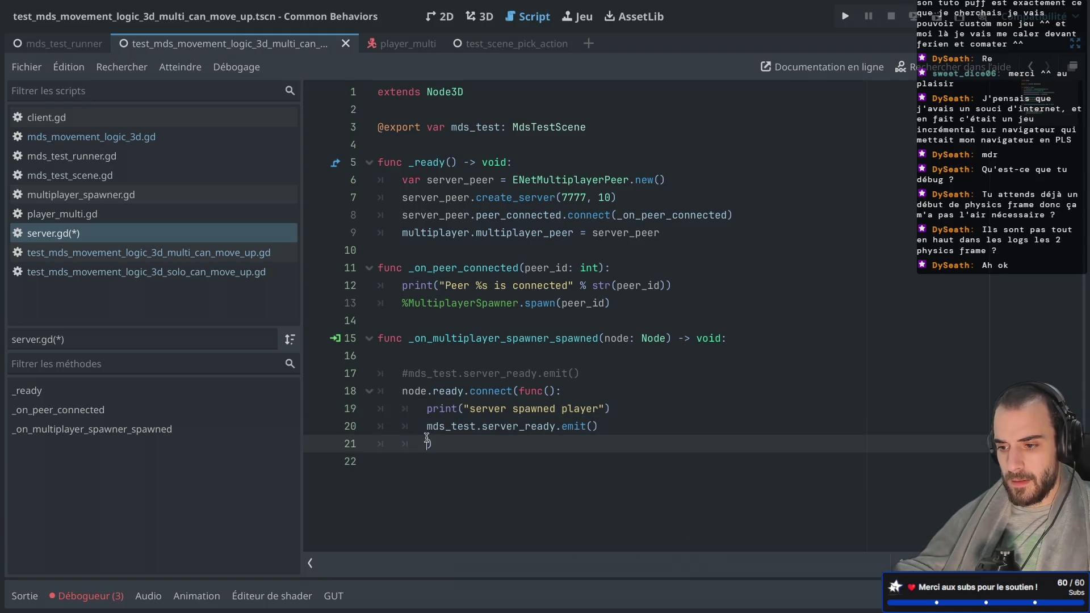
Step: Reword the print to "[server] player node fully ready" and save server.gd
{"action": "double_click", "coordinate": [475, 409]}
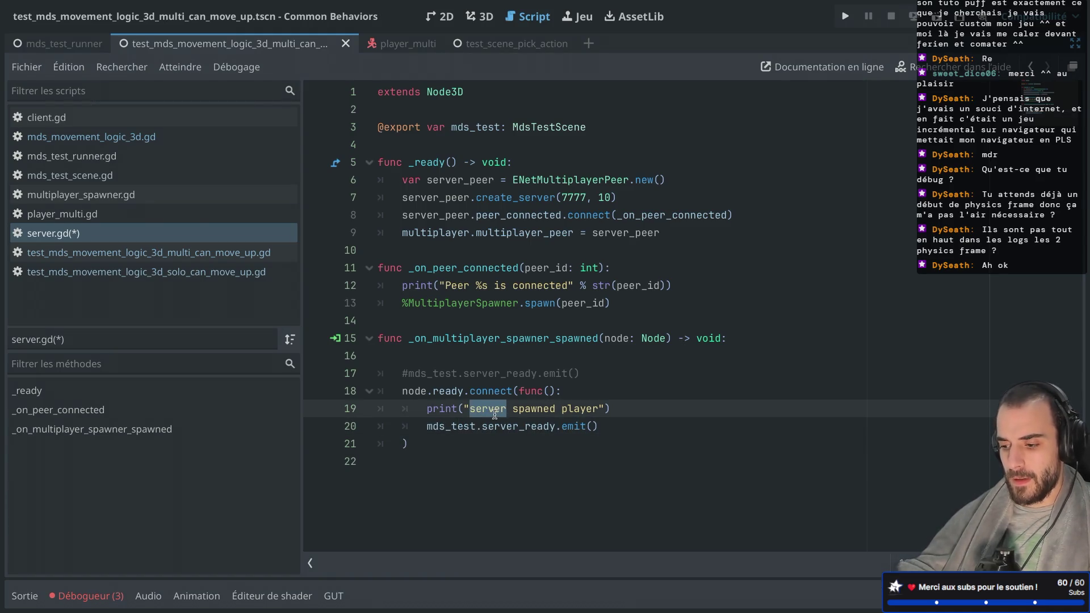
{"action": "type", "text": "[server]"}
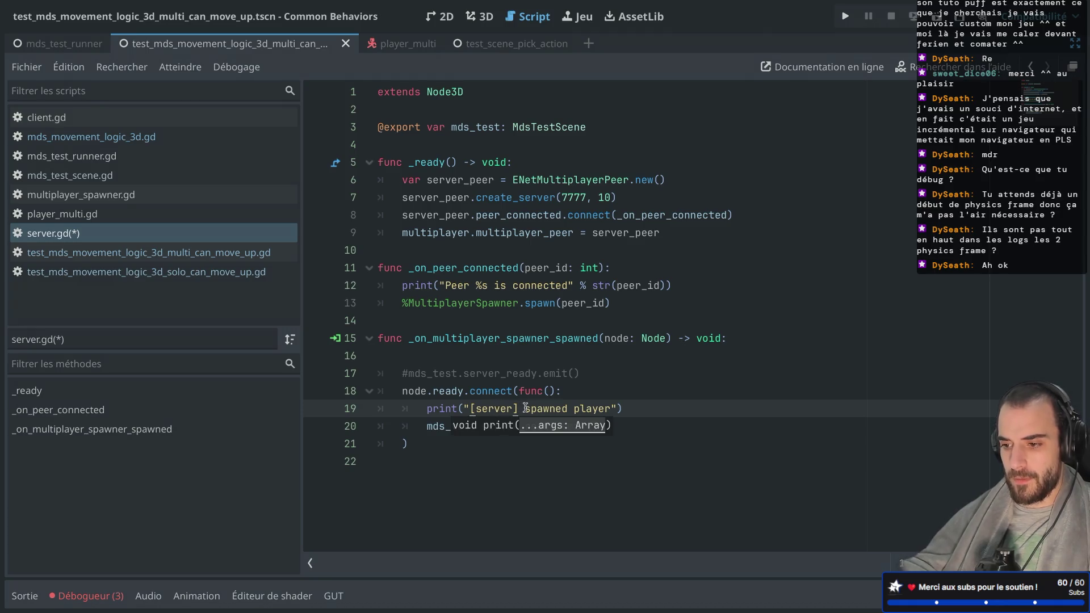
{"action": "double_click", "coordinate": [539, 408]}
{"action": "key", "text": "BackSpace"}
{"action": "key", "text": "BackSpace"}
{"action": "left_click", "coordinate": [561, 408]}
{"action": "type", "text": "node fully ready"}
{"action": "key", "text": "ctrl+s"}
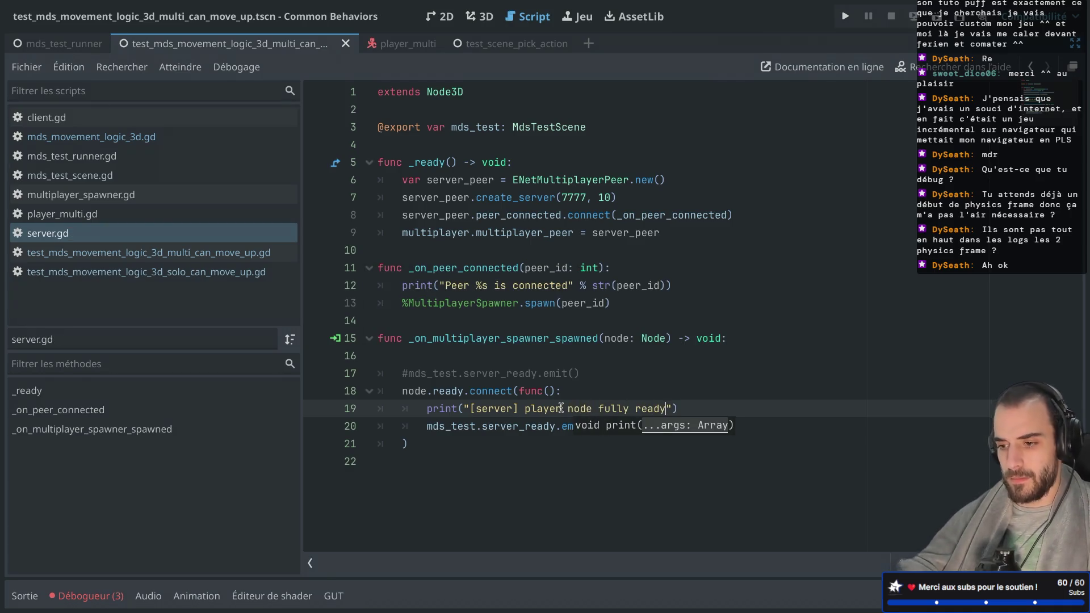
Step: Remove the empty line 16 and run the project to test the change
{"action": "left_click", "coordinate": [548, 373]}
{"action": "left_click", "coordinate": [455, 355]}
{"action": "key", "text": "BackSpace"}
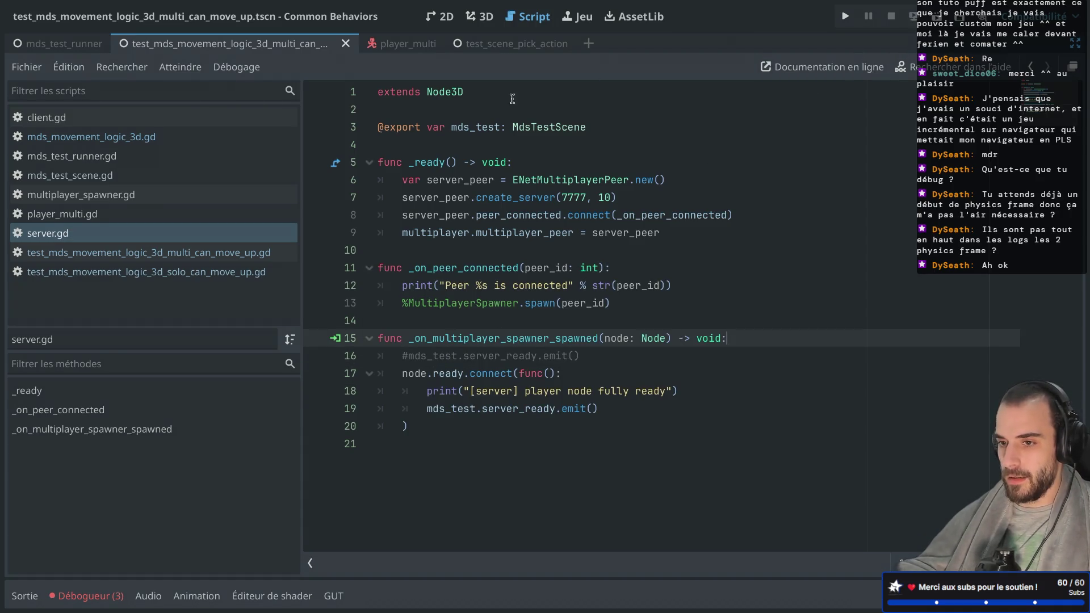
{"action": "key", "text": "F5"}
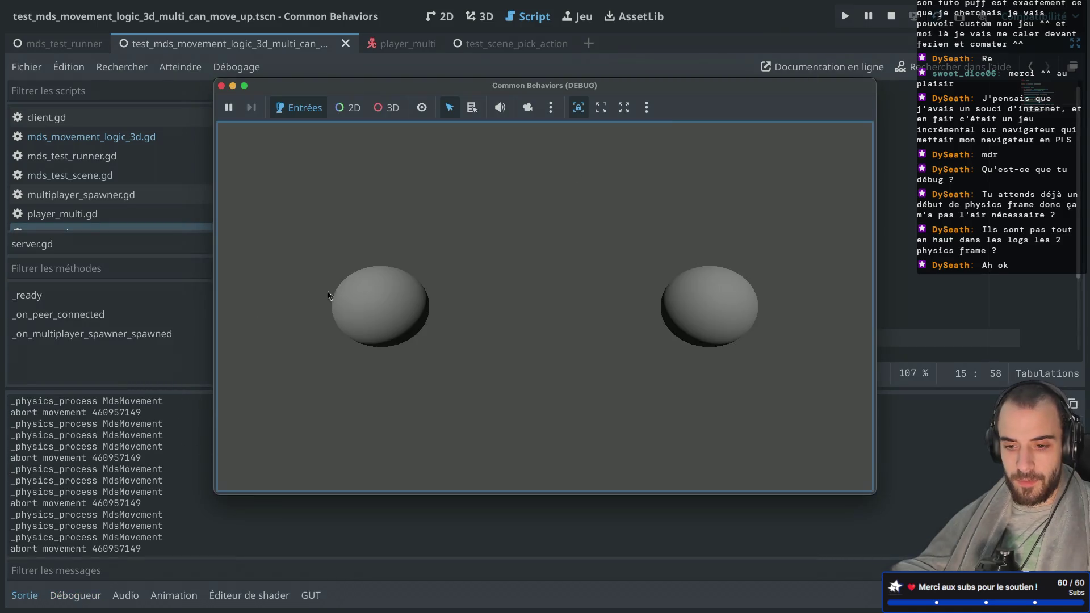
Step: Close the game window and find the "player node fully ready" message in the log
{"action": "left_click", "coordinate": [221, 85]}
{"action": "scroll", "coordinate": [227, 474], "scroll_direction": "up", "scroll_amount": 15}
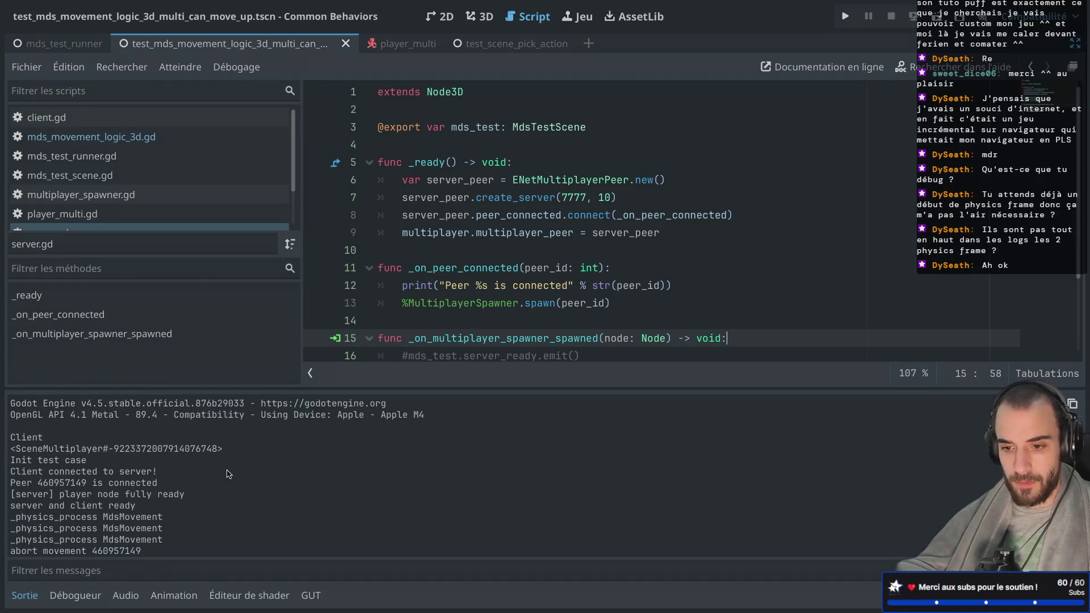
{"action": "scroll", "coordinate": [100, 477], "scroll_direction": "down", "scroll_amount": 1}
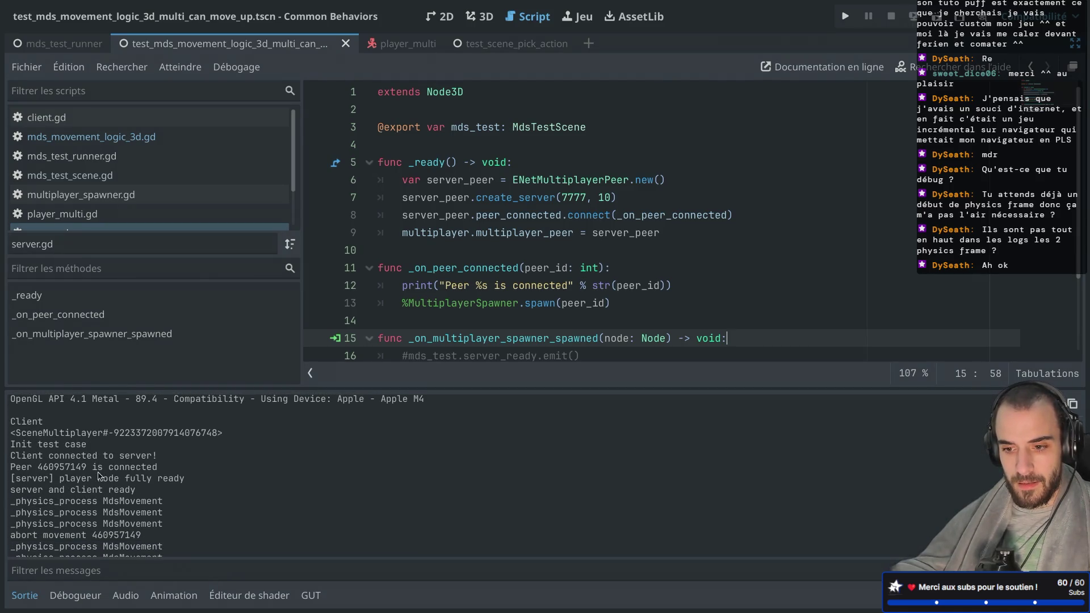
{"action": "mouse_move", "coordinate": [59, 476]}
{"action": "left_mouse_down"}
{"action": "mouse_move", "coordinate": [174, 477]}
{"action": "mouse_move", "coordinate": [113, 489]}
{"action": "mouse_move", "coordinate": [108, 479]}
{"action": "mouse_move", "coordinate": [250, 397]}
{"action": "left_mouse_up"}
{"action": "scroll", "coordinate": [474, 263], "scroll_direction": "down", "scroll_amount": 2}
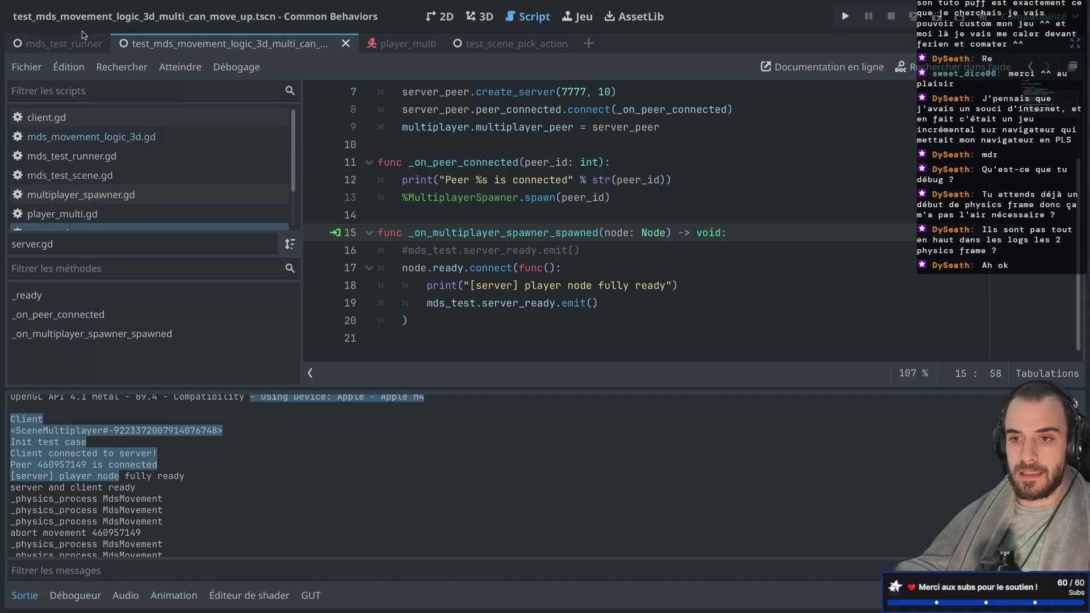
Step: Run the mds_test_runner scene, check its output, and close the debug window
{"action": "left_click", "coordinate": [65, 43]}
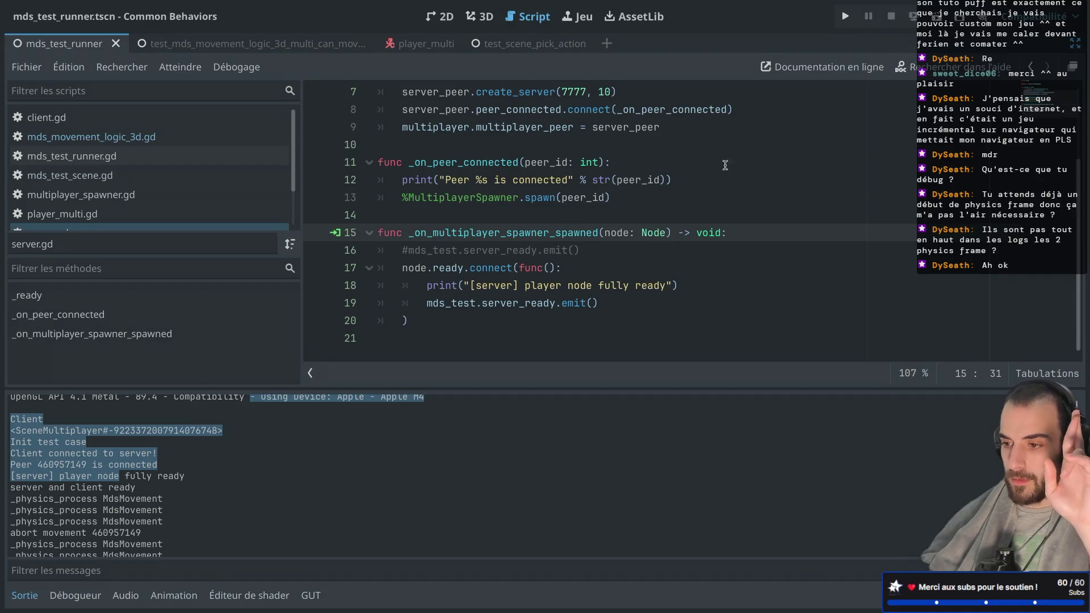
{"action": "left_click", "coordinate": [741, 210]}
{"action": "key", "text": "super+r"}
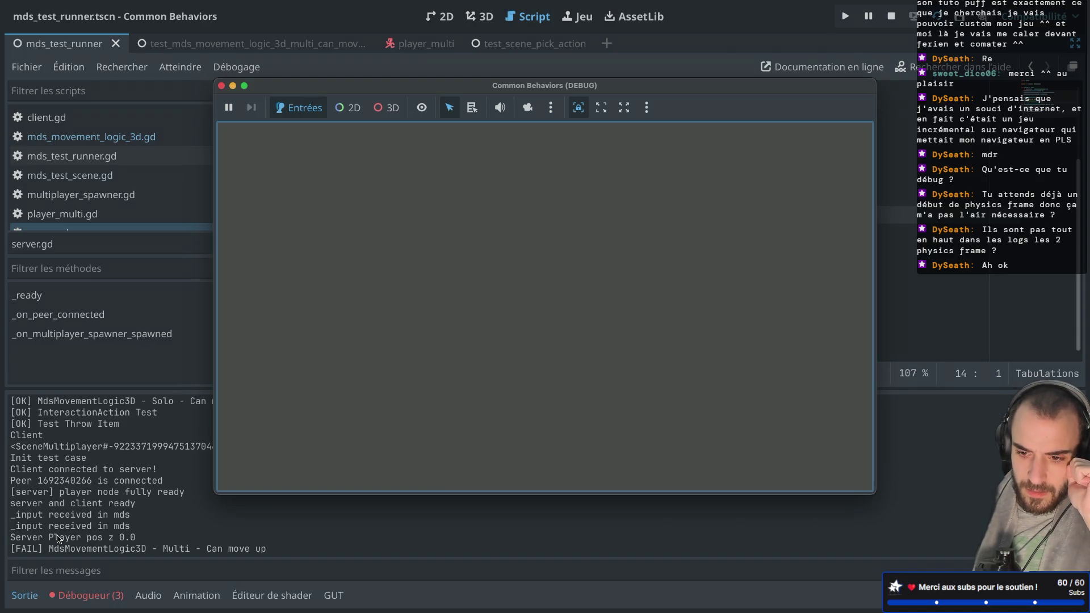
{"action": "left_click", "coordinate": [101, 476]}
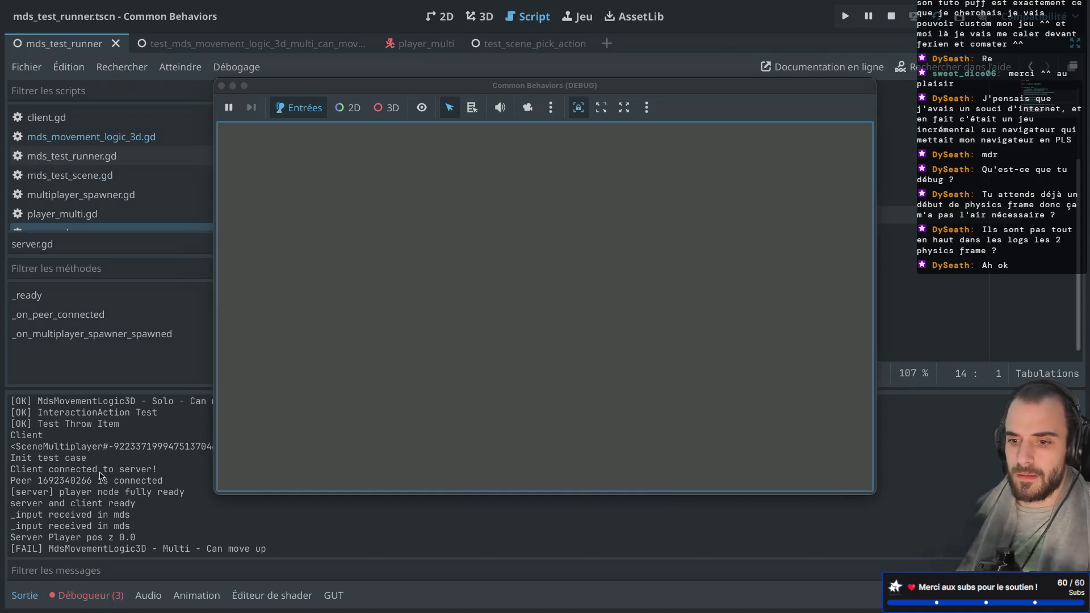
{"action": "left_click", "coordinate": [221, 86]}
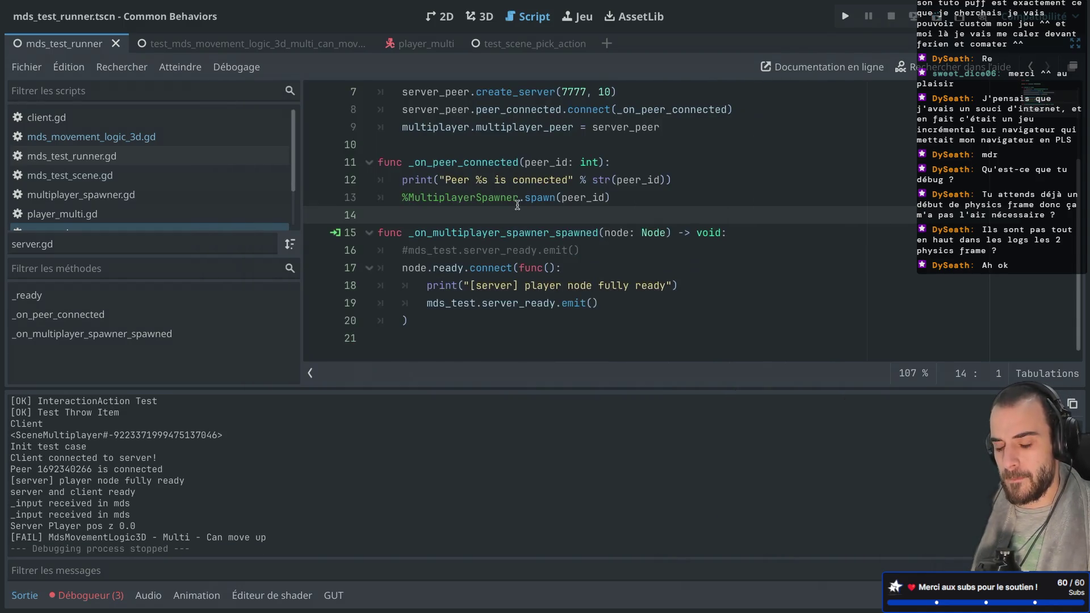
Step: In the multi can-move-up test script, comment out the end_of_physics_frame await after client_ready
{"action": "right_click", "coordinate": [538, 243]}
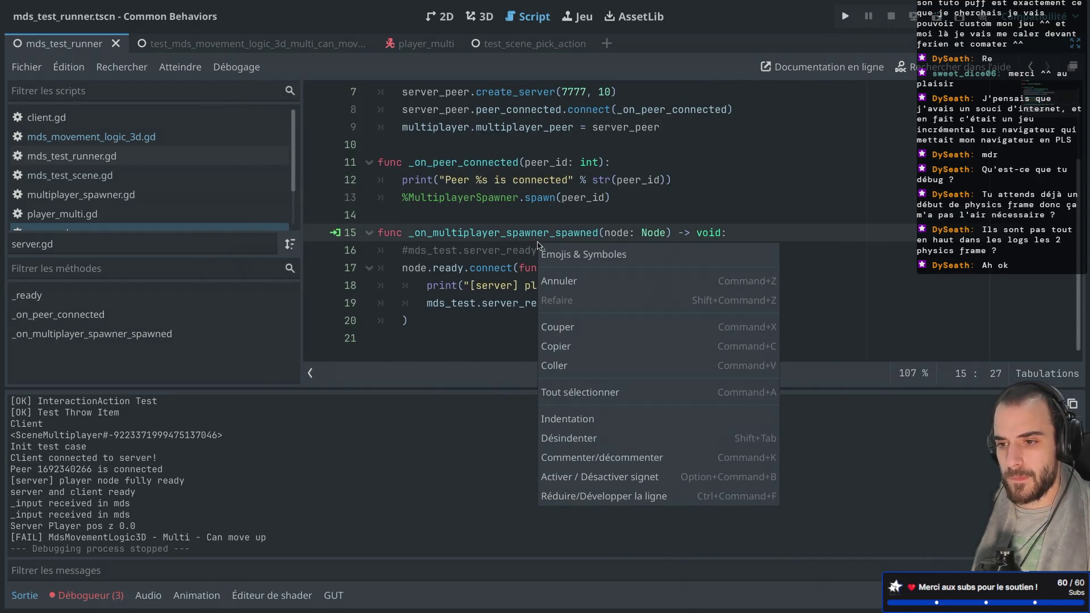
{"action": "scroll", "coordinate": [227, 198], "scroll_direction": "down", "scroll_amount": 3}
{"action": "left_click", "coordinate": [231, 202]}
{"action": "left_click", "coordinate": [231, 203]}
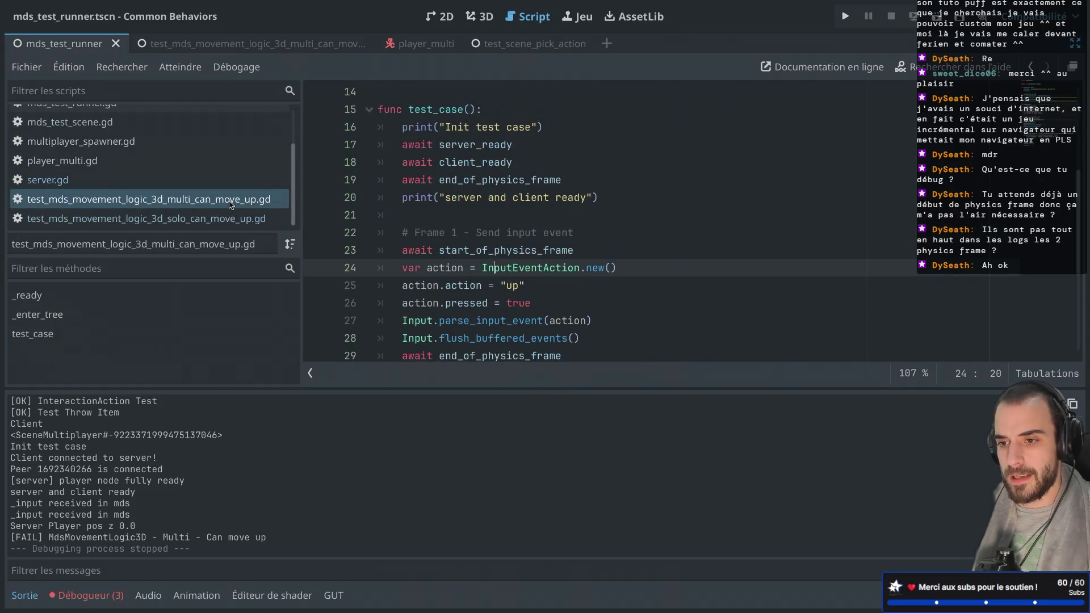
{"action": "scroll", "coordinate": [396, 230], "scroll_direction": "down", "scroll_amount": 1}
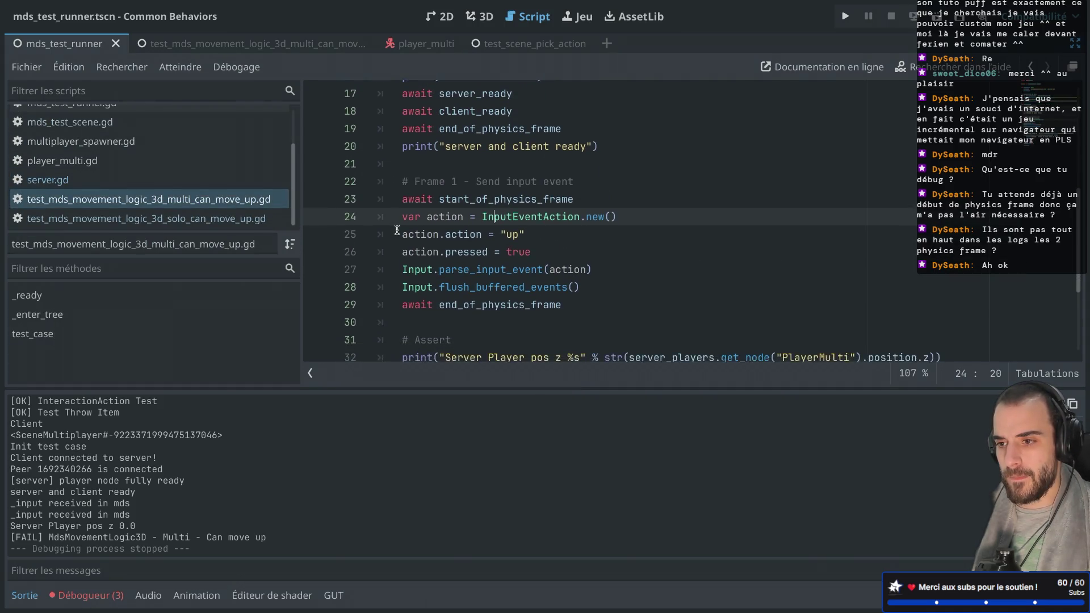
{"action": "scroll", "coordinate": [397, 230], "scroll_direction": "up", "scroll_amount": 1}
{"action": "left_click", "coordinate": [404, 155]}
{"action": "key", "text": "ctrl+k"}
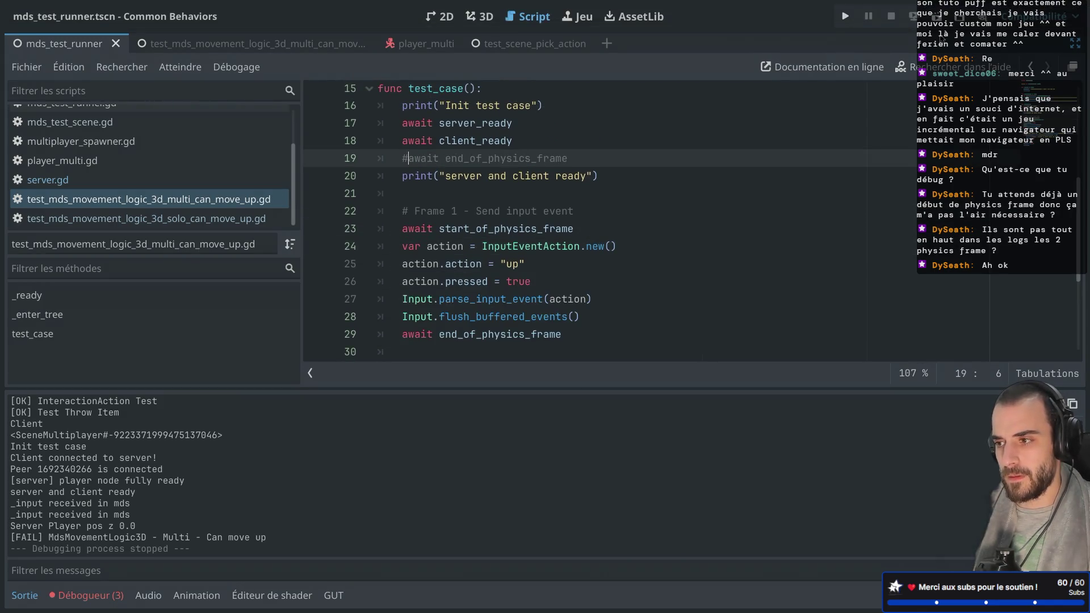
Step: Rerun the test runner, check the player-ready and input-received log messages, and close the game window
{"action": "left_click", "coordinate": [937, 22]}
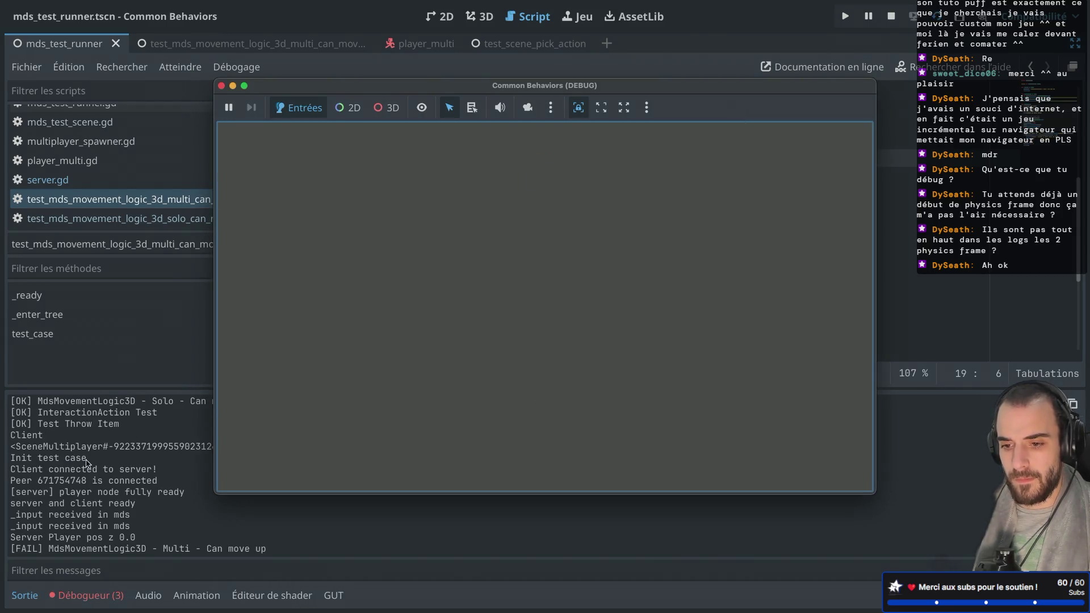
{"action": "left_click_drag", "start_coordinate": [38, 493], "coordinate": [128, 484]}
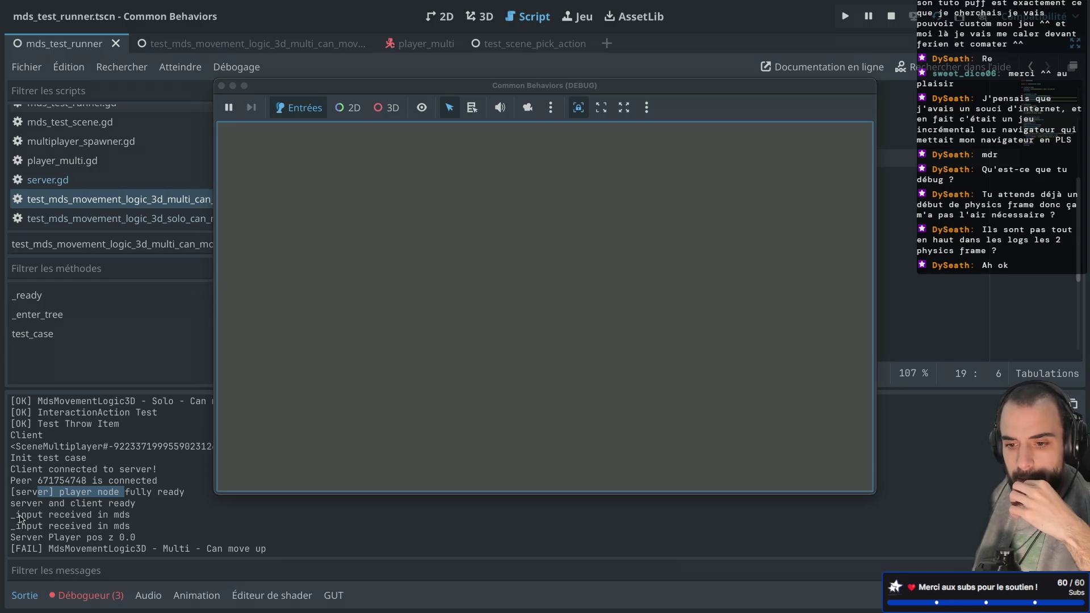
{"action": "left_click_drag", "start_coordinate": [20, 517], "coordinate": [124, 515]}
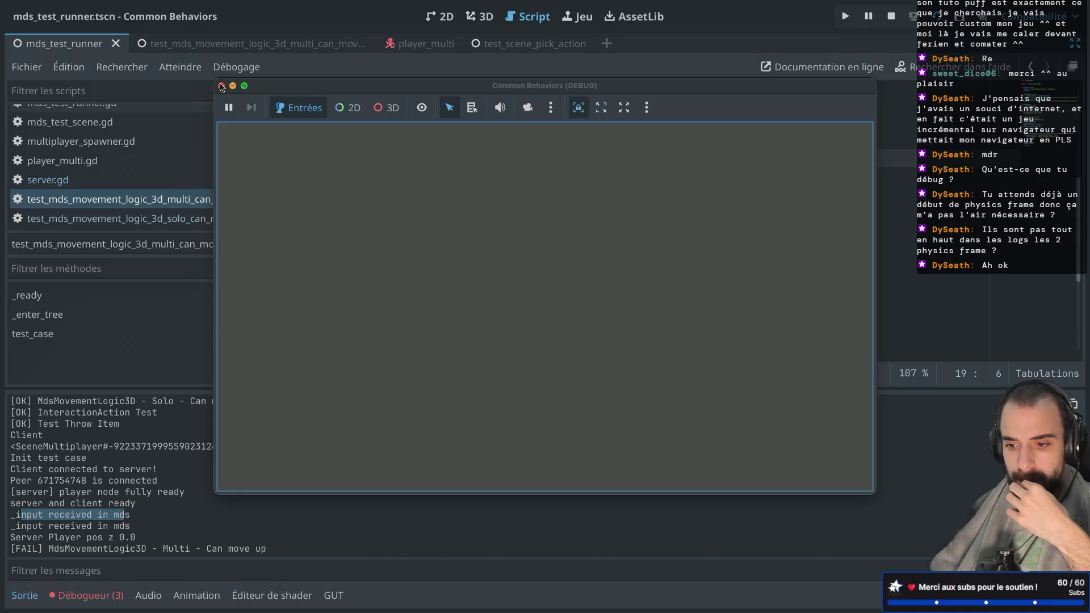
{"action": "left_click", "coordinate": [222, 86]}
{"action": "scroll", "coordinate": [504, 198], "scroll_direction": "down", "scroll_amount": 1}
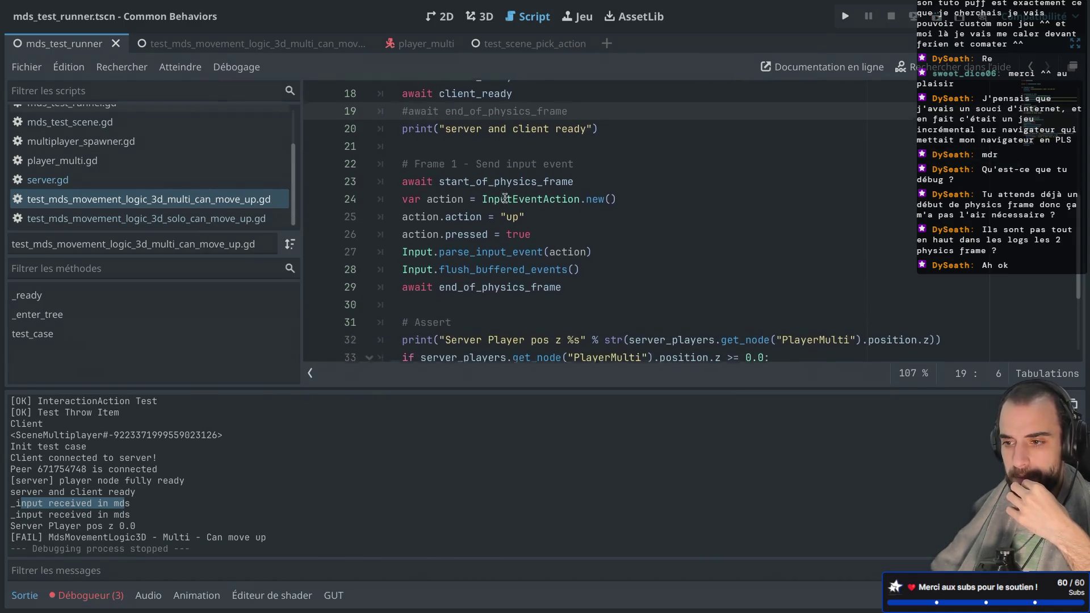
Step: Review the start_of_physics_frame await, then restore the Scene, FileSystem and Node docks
{"action": "left_click_drag", "start_coordinate": [421, 181], "coordinate": [483, 180]}
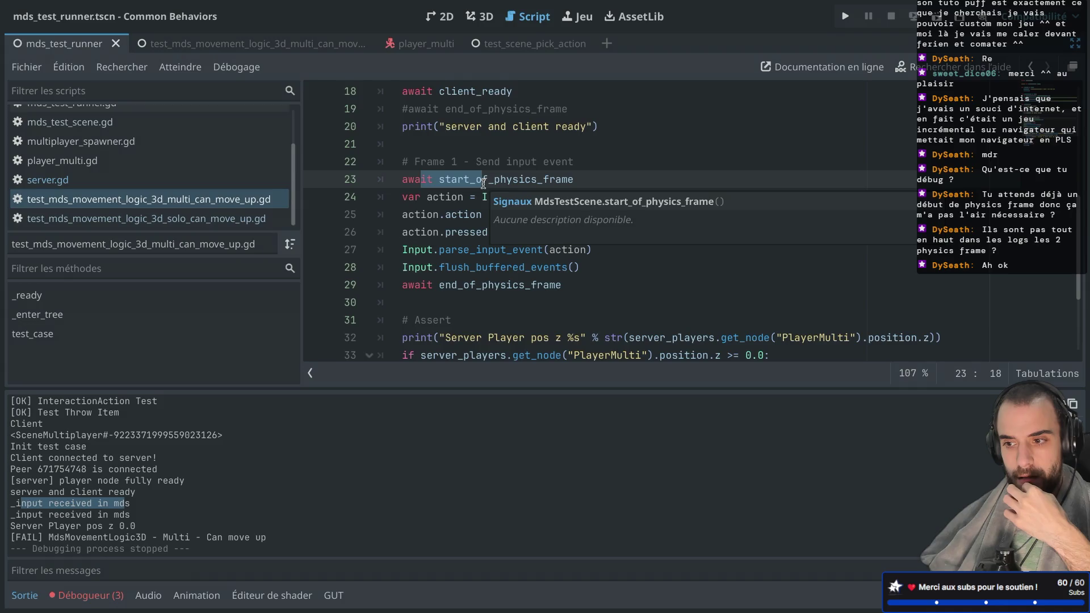
{"action": "scroll", "coordinate": [483, 182], "scroll_direction": "up", "scroll_amount": 1}
{"action": "left_click", "coordinate": [478, 182]}
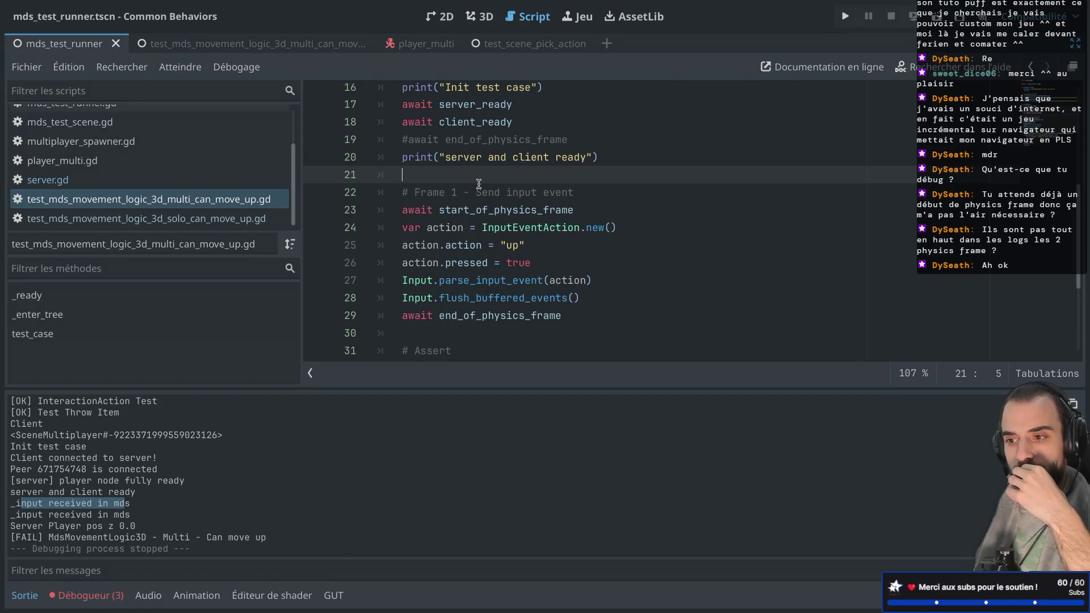
{"action": "left_click_drag", "start_coordinate": [417, 210], "coordinate": [487, 211]}
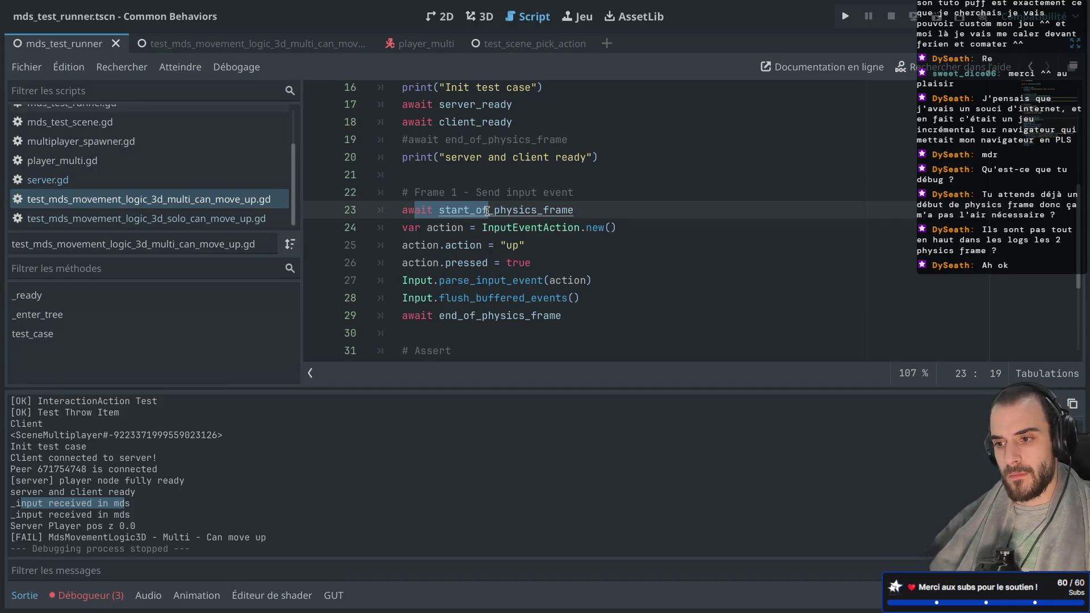
{"action": "key", "text": "ctrl+shift+F11"}
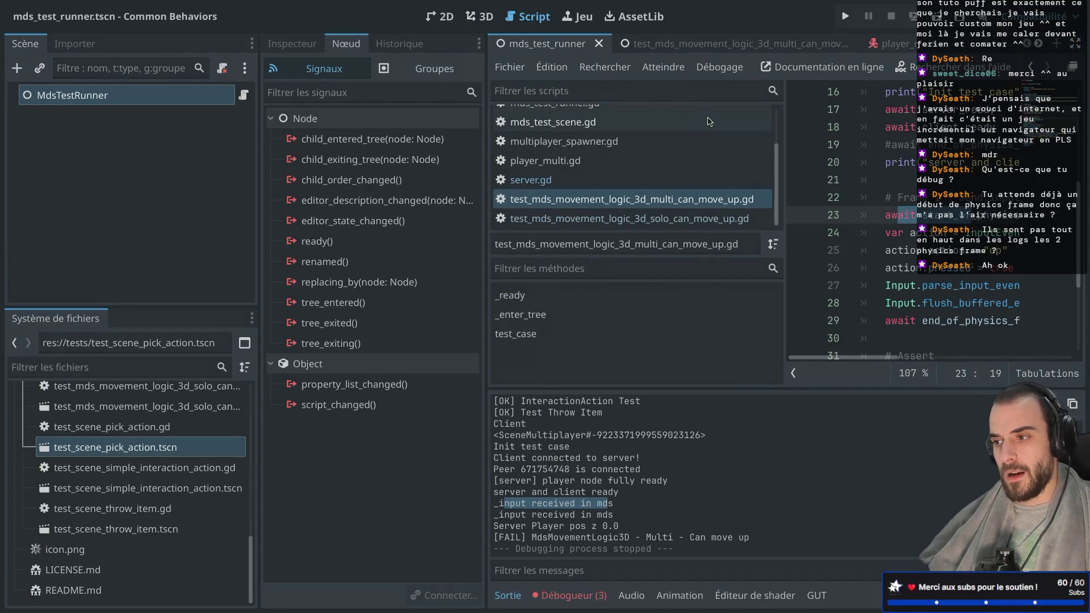
Step: Rerun the test runner scene and inspect the root of the live remote scene tree
{"action": "key", "text": "F6"}
{"action": "left_click", "coordinate": [68, 93]}
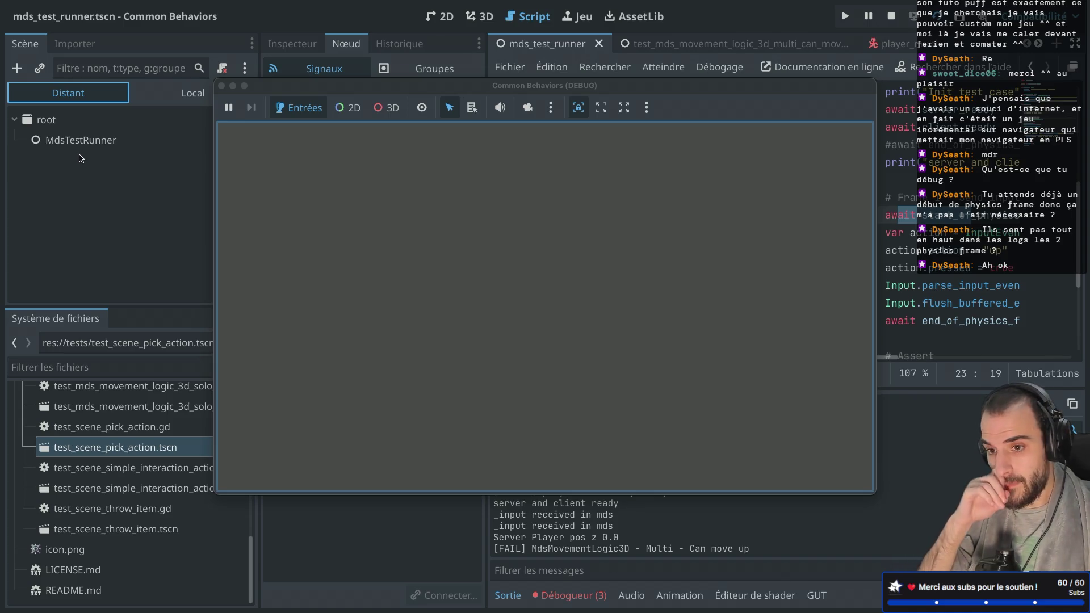
{"action": "left_click", "coordinate": [65, 125]}
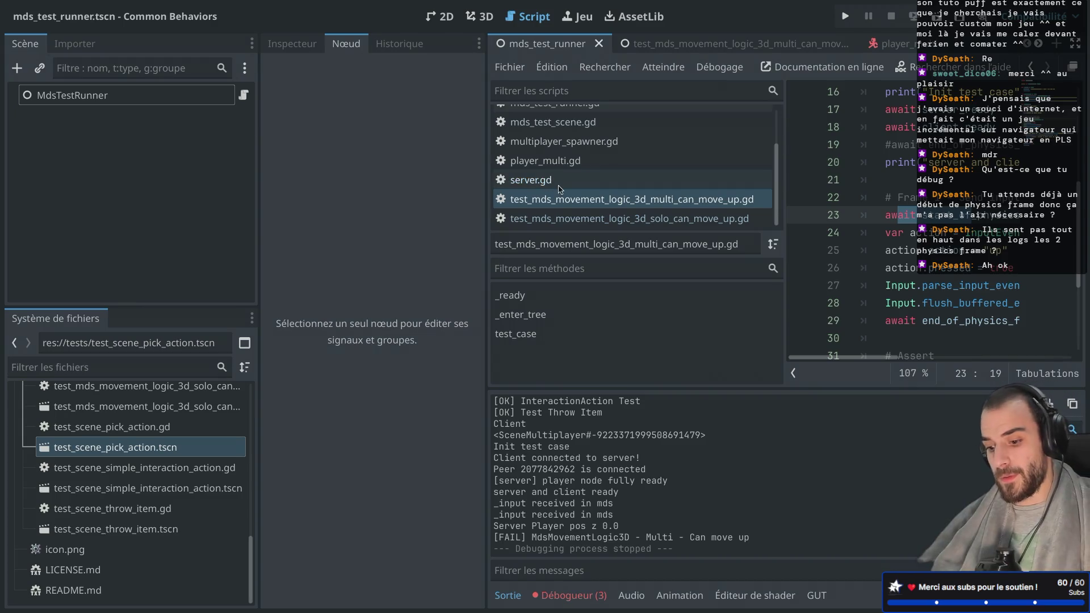
Step: Hide the side docks so the multi can-move-up script fills the window, and scroll through test_case
{"action": "key", "text": "ctrl+shift+F11"}
{"action": "key", "text": "ctrl+shift+F11"}
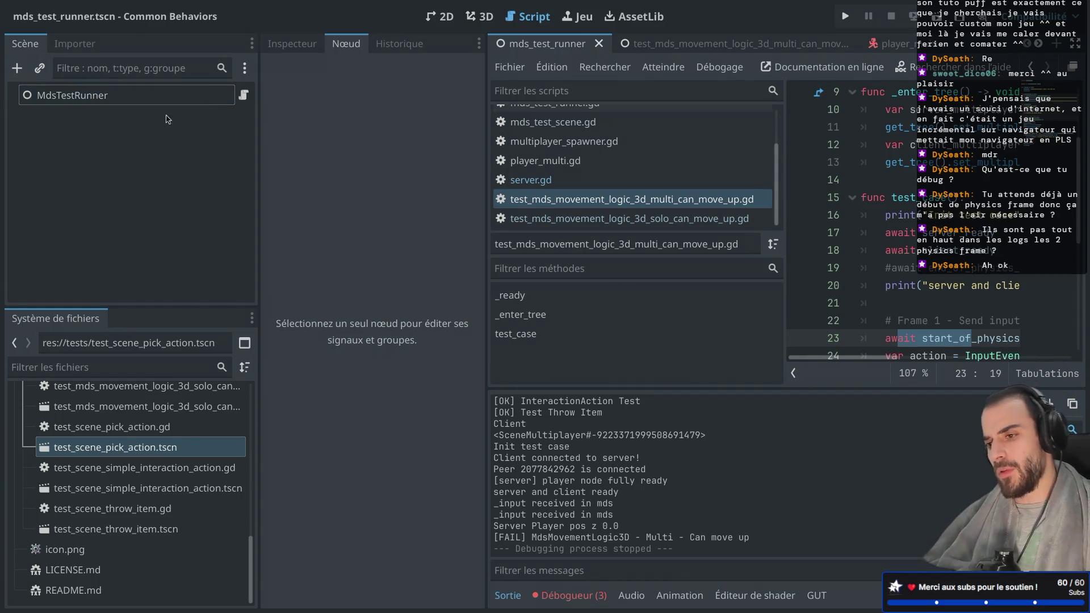
{"action": "key", "text": "ctrl+shift+F11"}
{"action": "scroll", "coordinate": [496, 258], "scroll_direction": "down", "scroll_amount": 2}
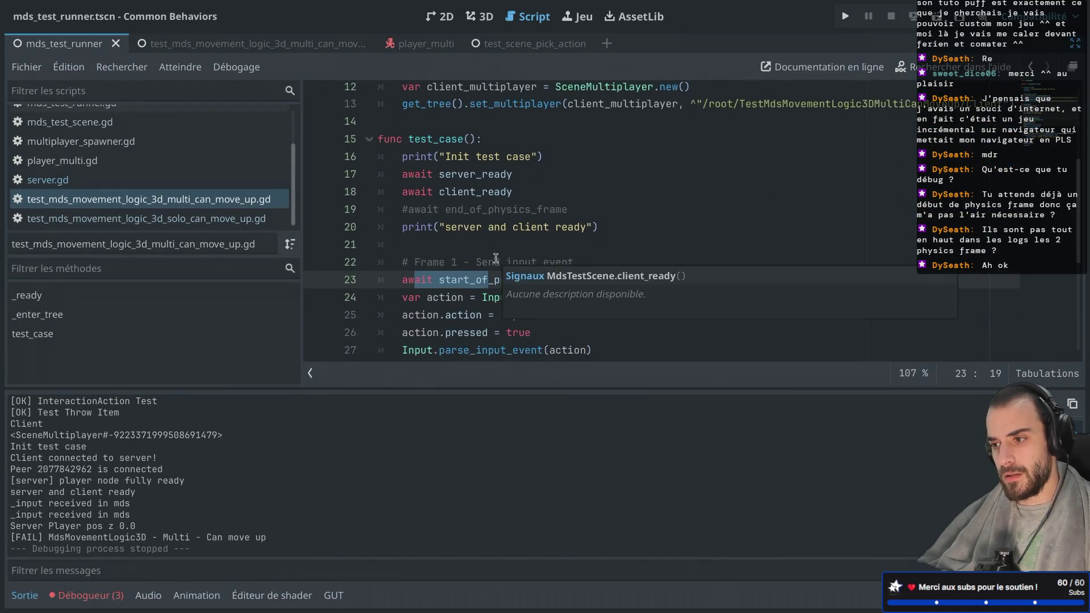
{"action": "scroll", "coordinate": [496, 258], "scroll_direction": "up", "scroll_amount": 2}
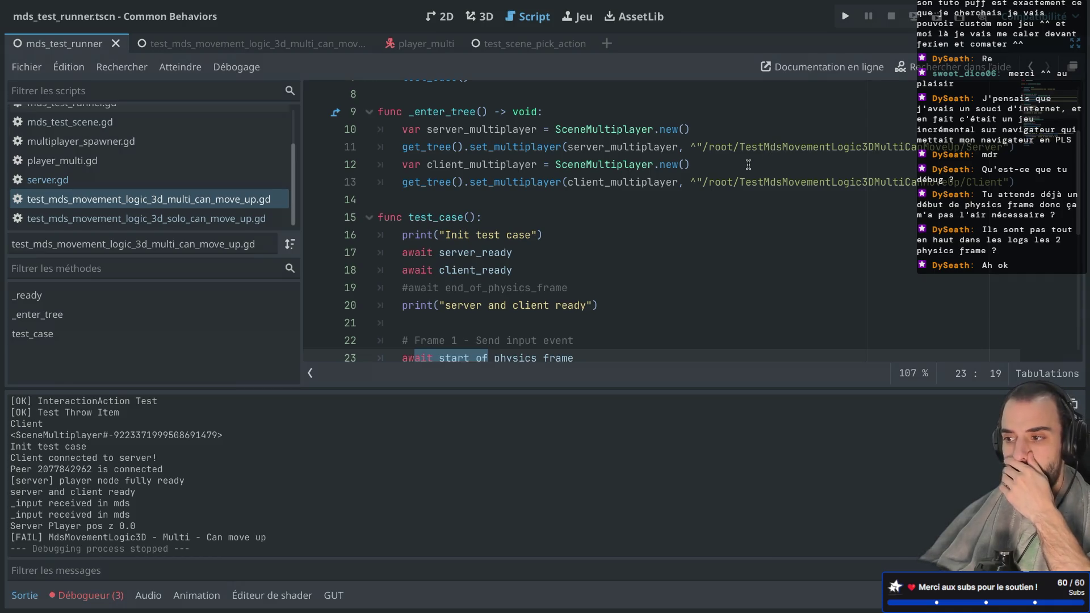
{"action": "scroll", "coordinate": [748, 164], "scroll_direction": "up", "scroll_amount": 1}
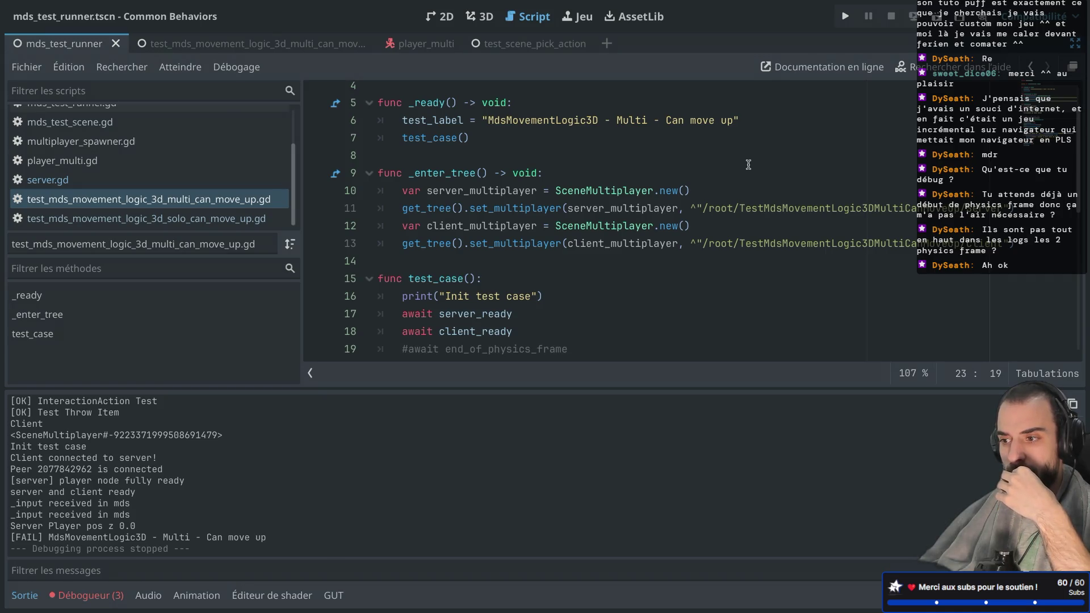
{"action": "scroll", "coordinate": [748, 165], "scroll_direction": "up", "scroll_amount": 1}
{"action": "scroll", "coordinate": [748, 165], "scroll_direction": "down", "scroll_amount": 3}
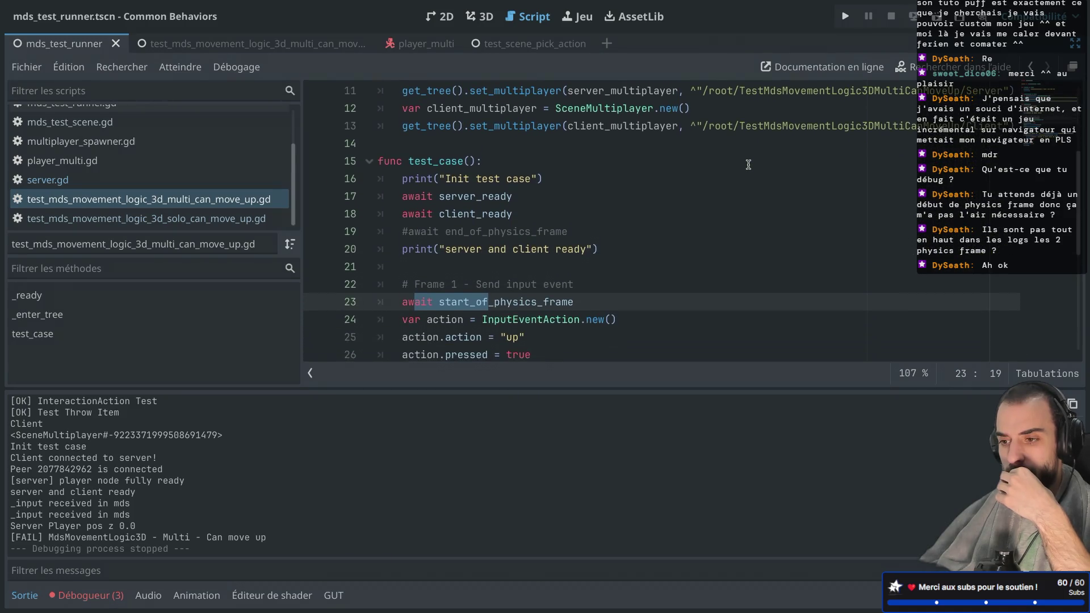
Step: Delete the commented-out #await end_of_physics_frame line and review the assert section
{"action": "left_click_drag", "start_coordinate": [586, 228], "coordinate": [585, 218]}
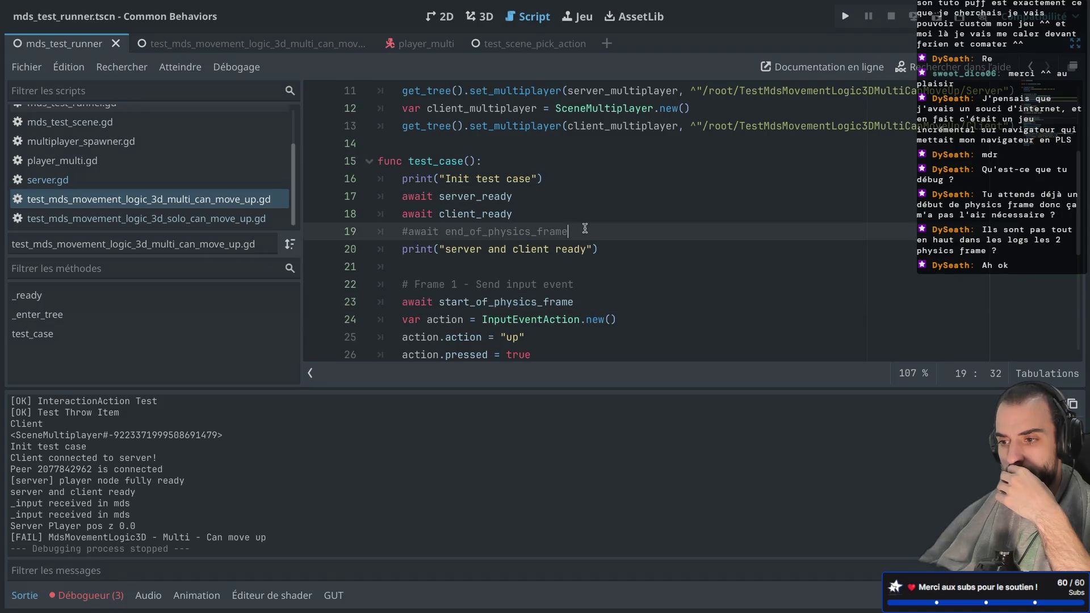
{"action": "key", "text": "BackSpace"}
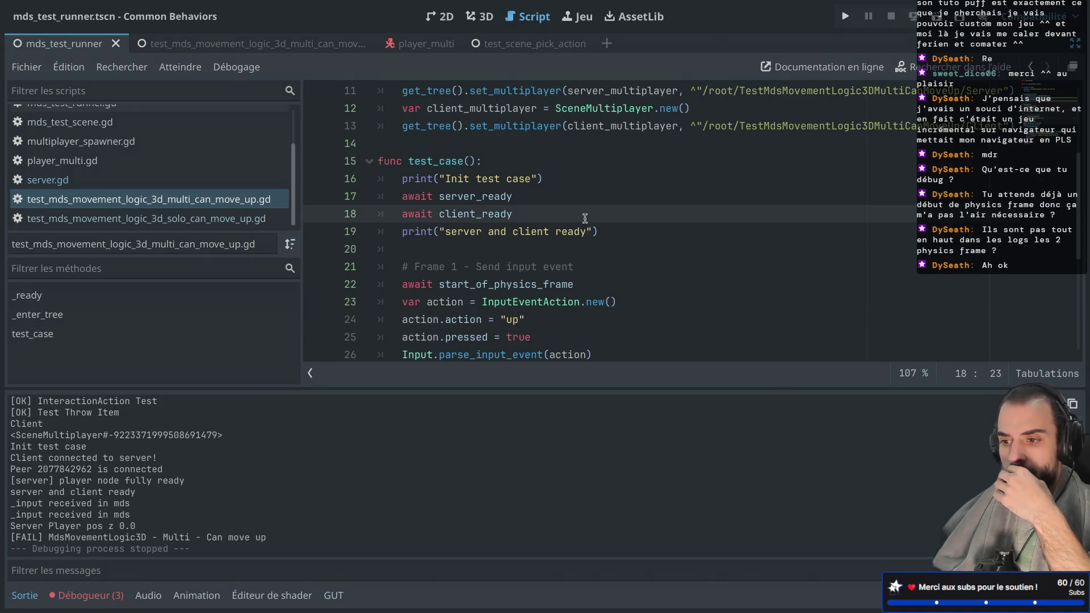
{"action": "scroll", "coordinate": [585, 219], "scroll_direction": "down", "scroll_amount": 1}
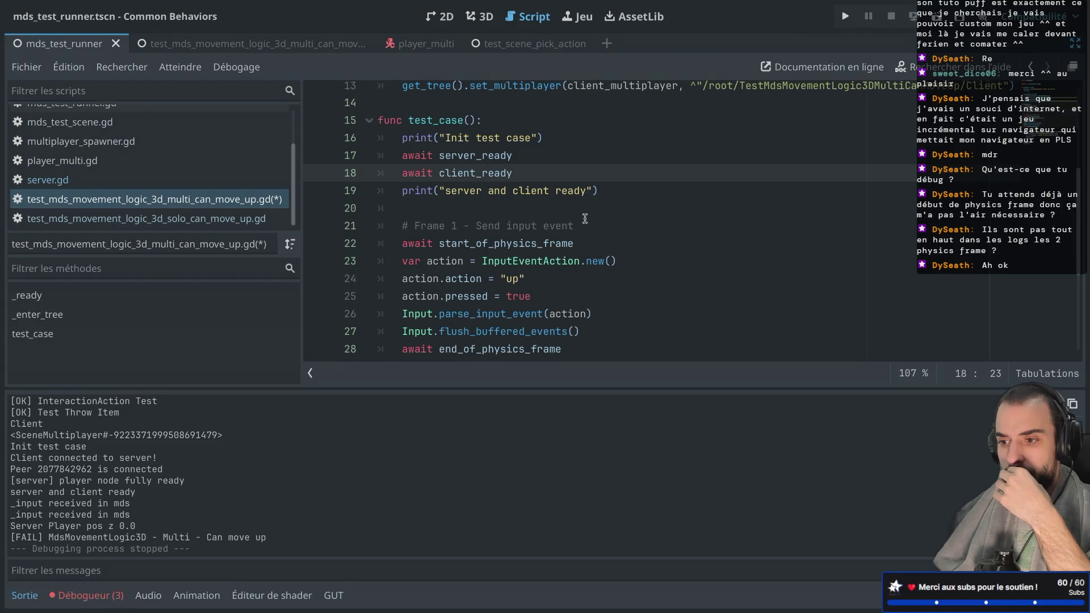
{"action": "scroll", "coordinate": [585, 218], "scroll_direction": "down", "scroll_amount": 1}
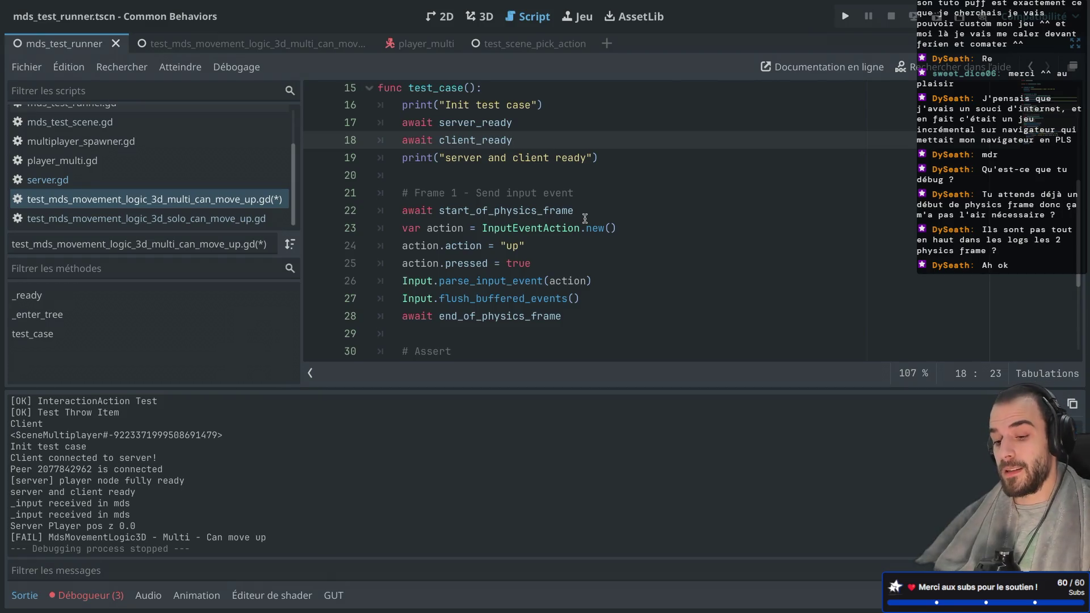
{"action": "scroll", "coordinate": [561, 253], "scroll_direction": "down", "scroll_amount": 1}
{"action": "scroll", "coordinate": [560, 254], "scroll_direction": "down", "scroll_amount": 3}
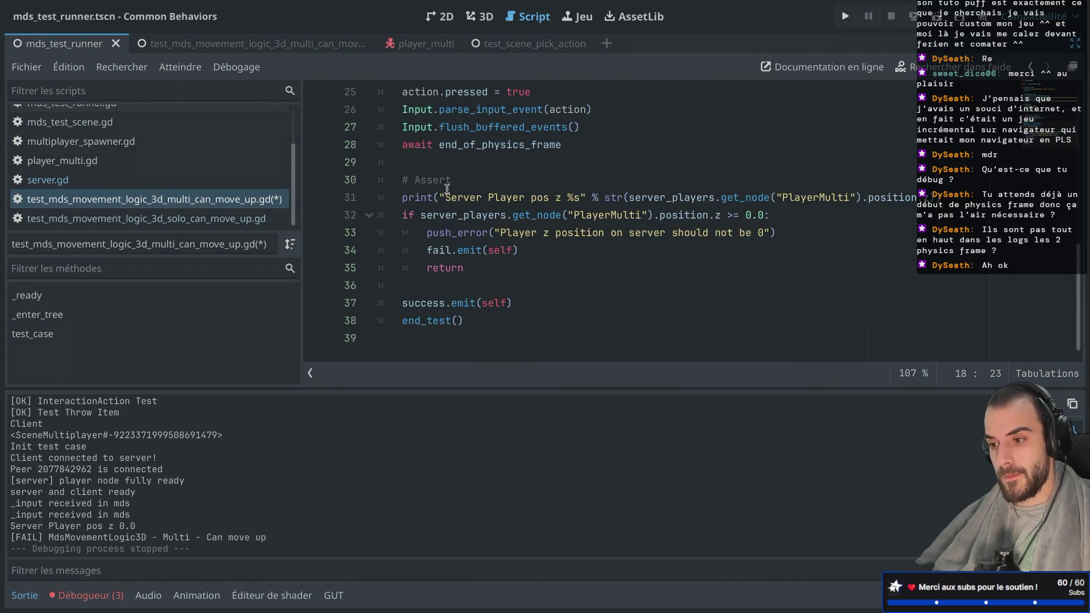
{"action": "left_click", "coordinate": [403, 197]}
{"action": "mouse_move", "coordinate": [403, 197]}
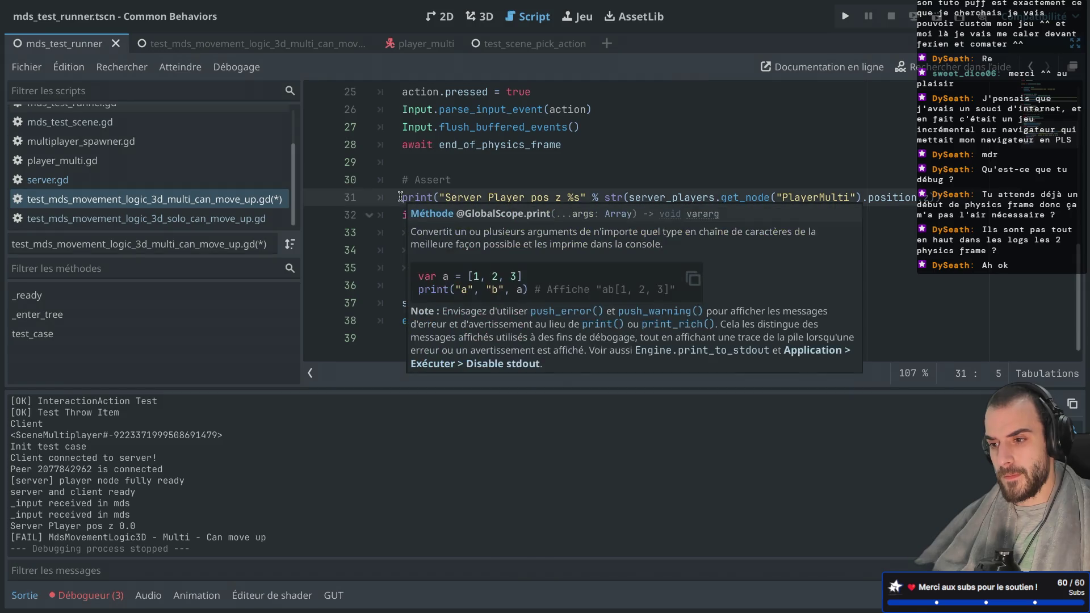
{"action": "left_click", "coordinate": [451, 160]}
Step: Review the set_multiplayer node paths in _enter_tree and bring the side panels back
{"action": "scroll", "coordinate": [456, 159], "scroll_direction": "up", "scroll_amount": 1}
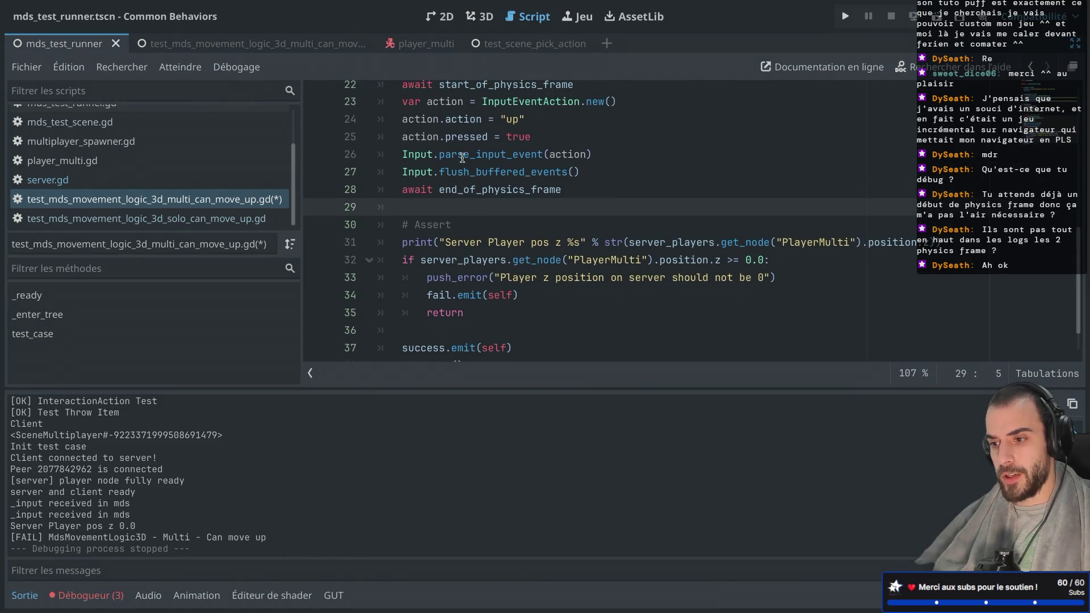
{"action": "scroll", "coordinate": [462, 158], "scroll_direction": "up", "scroll_amount": 3}
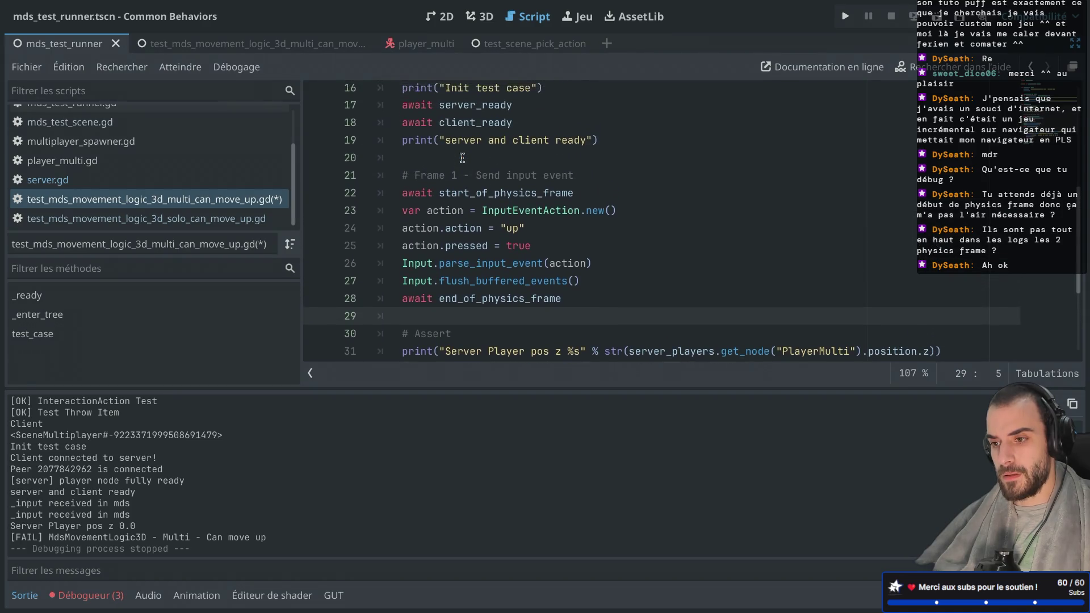
{"action": "scroll", "coordinate": [462, 158], "scroll_direction": "up", "scroll_amount": 4}
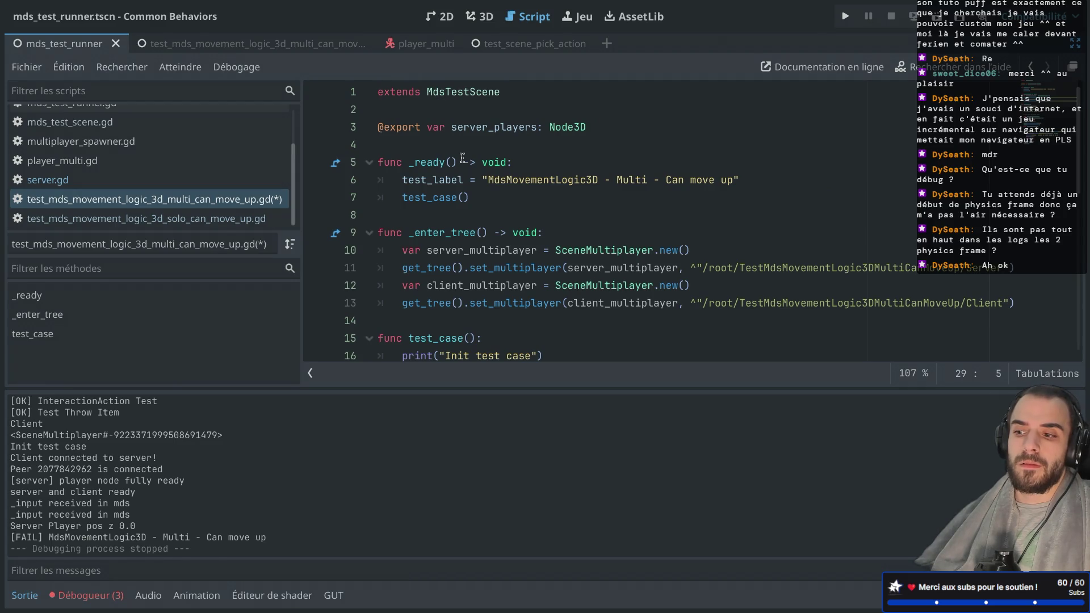
{"action": "scroll", "coordinate": [462, 158], "scroll_direction": "down", "scroll_amount": 1}
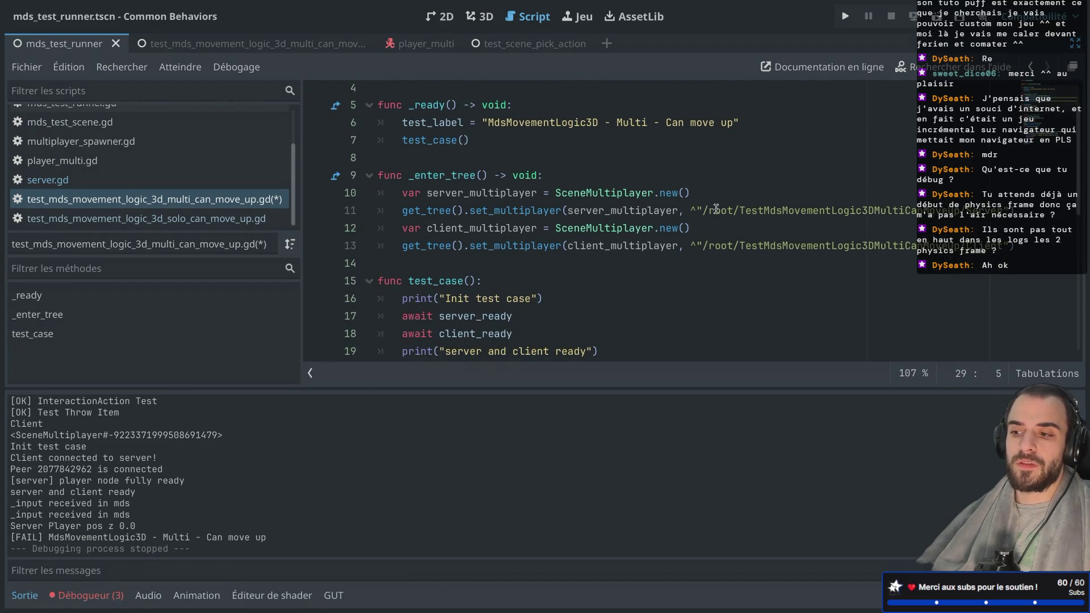
{"action": "left_click_drag", "start_coordinate": [709, 211], "coordinate": [760, 217]}
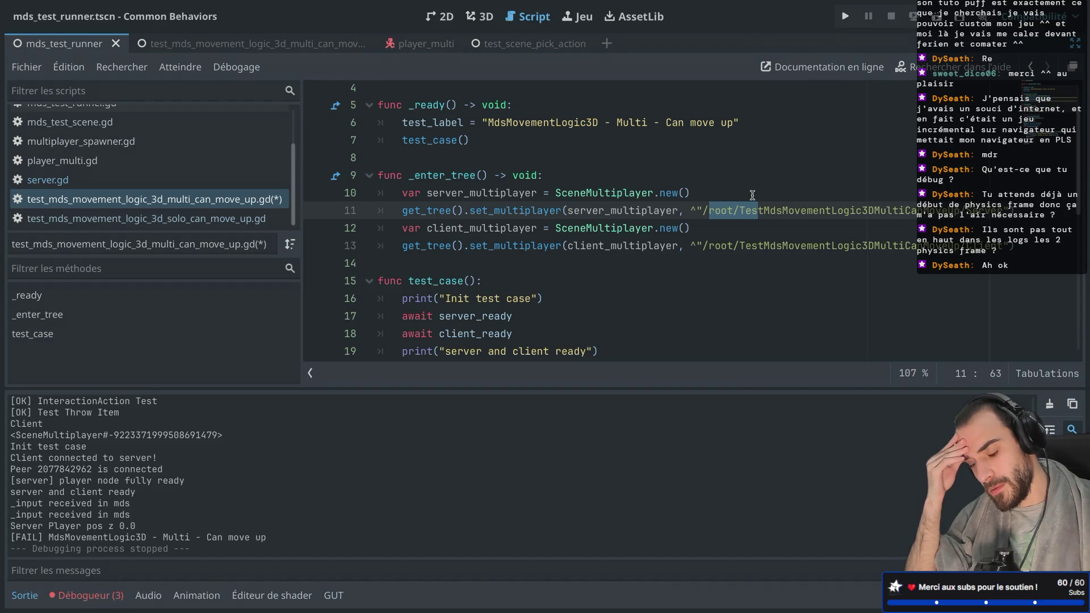
{"action": "left_click", "coordinate": [574, 156]}
{"action": "scroll", "coordinate": [574, 155], "scroll_direction": "up", "scroll_amount": 2}
{"action": "scroll", "coordinate": [574, 154], "scroll_direction": "up", "scroll_amount": 2}
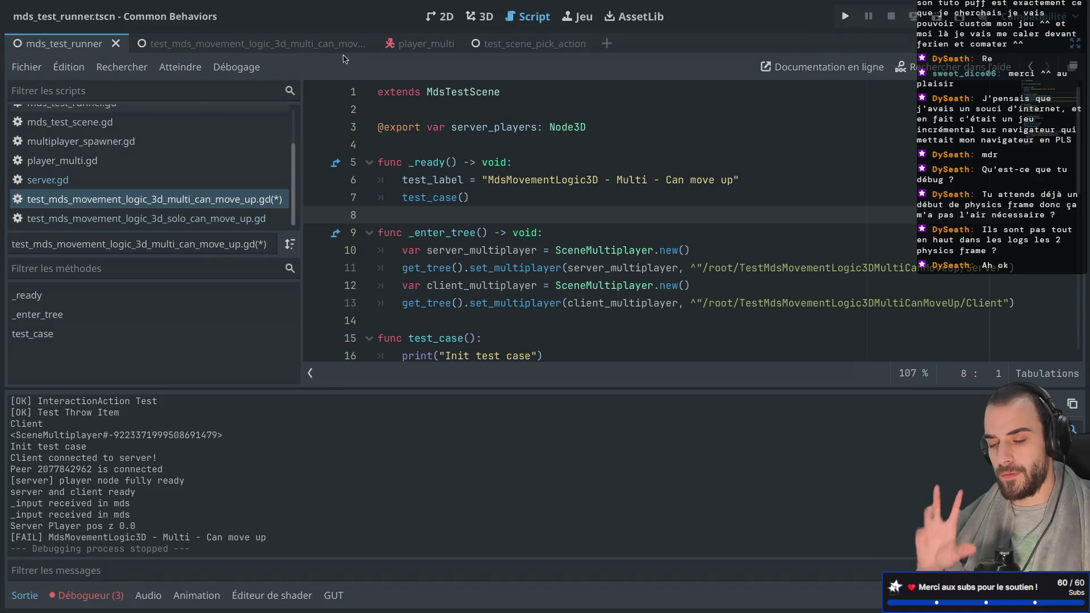
{"action": "key", "text": "ctrl+shift+F11"}
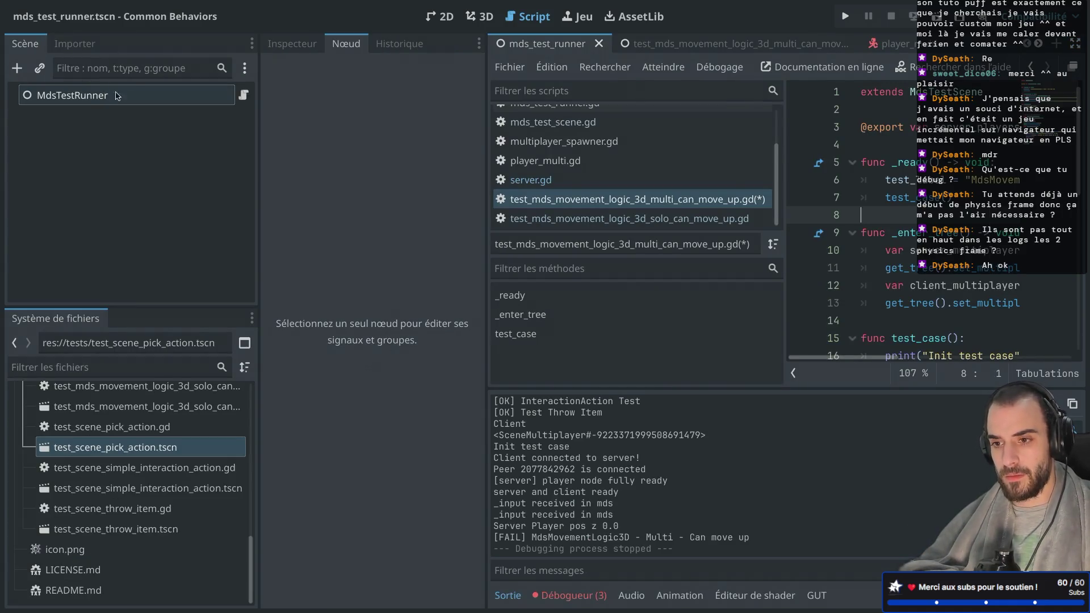
Step: In mds_test_runner.gd, remove get_tree().root. so line 26 reads add_child(current_test)
{"action": "left_click", "coordinate": [244, 94]}
{"action": "key", "text": "ctrl+shift+F11"}
{"action": "scroll", "coordinate": [511, 212], "scroll_direction": "up", "scroll_amount": 3}
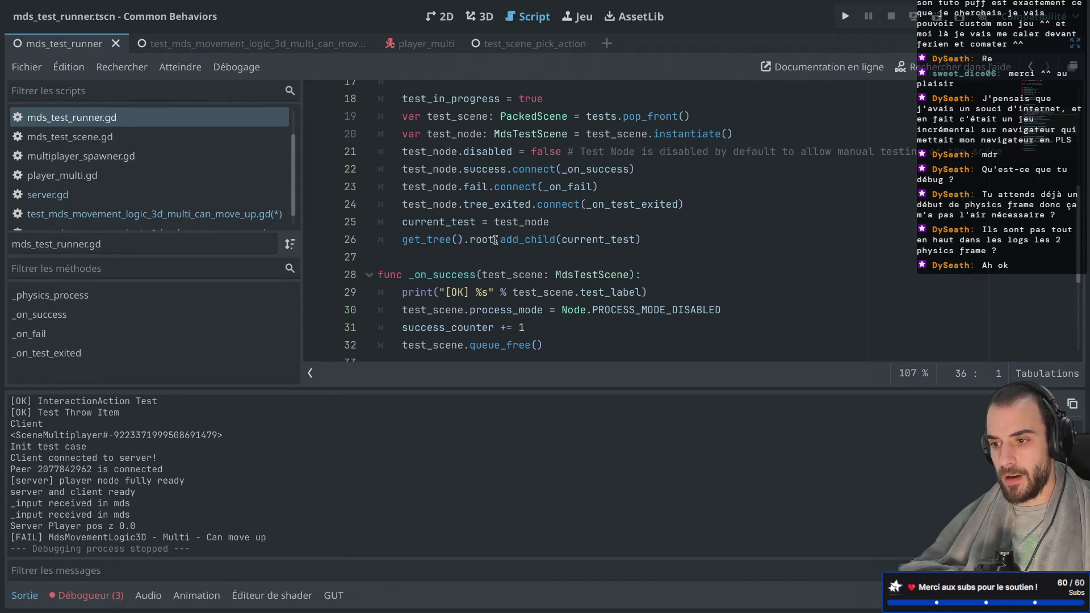
{"action": "left_click_drag", "start_coordinate": [500, 239], "coordinate": [403, 239]}
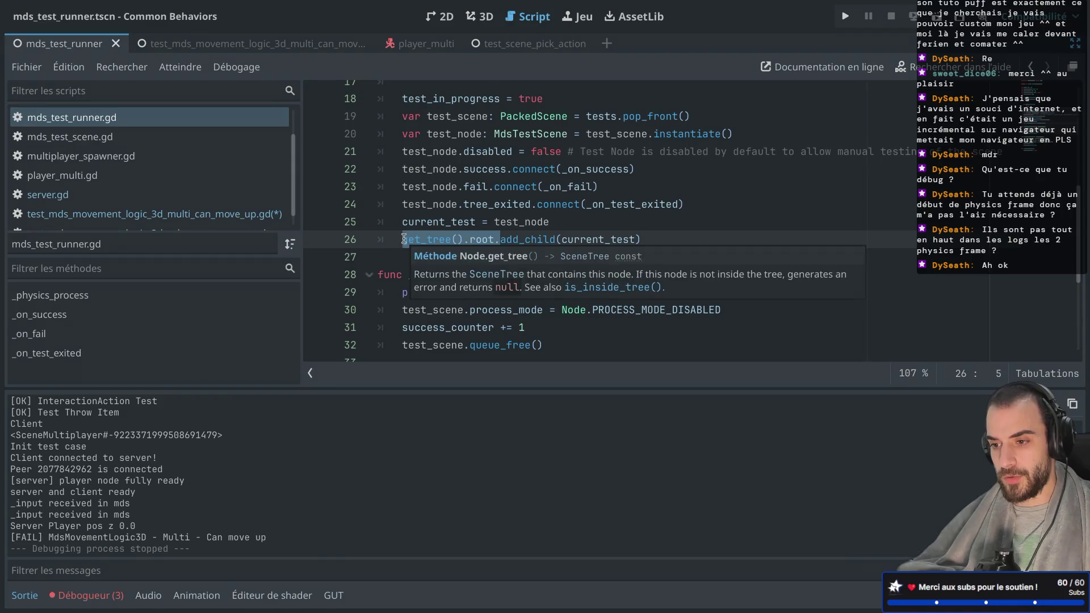
{"action": "key", "text": "BackSpace"}
Step: Review the _physics_process test-launching loop, leaving the side panels hidden
{"action": "scroll", "coordinate": [439, 170], "scroll_direction": "down", "scroll_amount": 2}
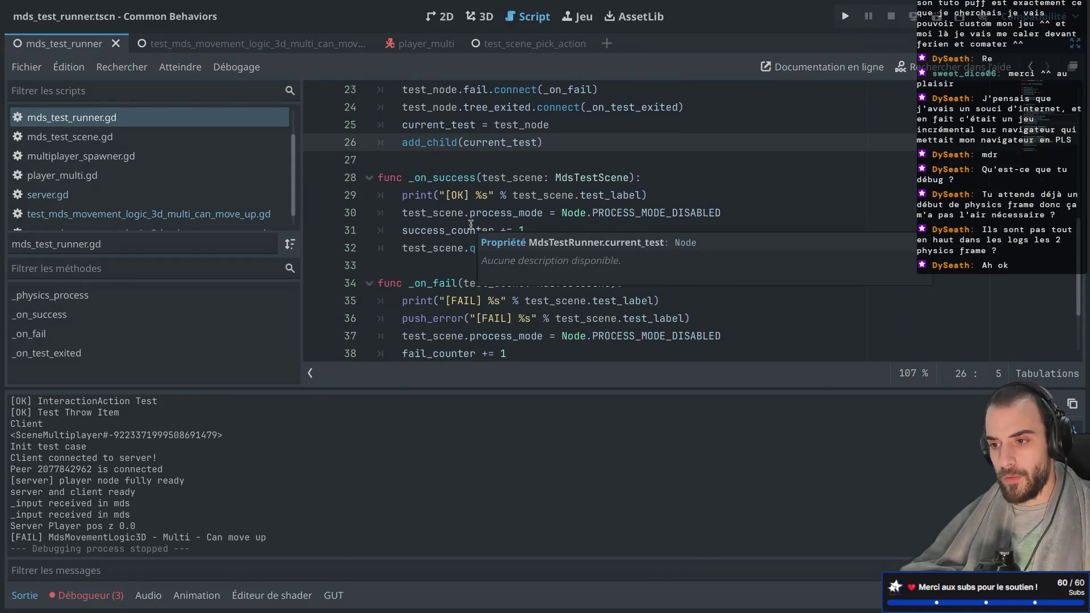
{"action": "scroll", "coordinate": [466, 148], "scroll_direction": "down", "scroll_amount": 1}
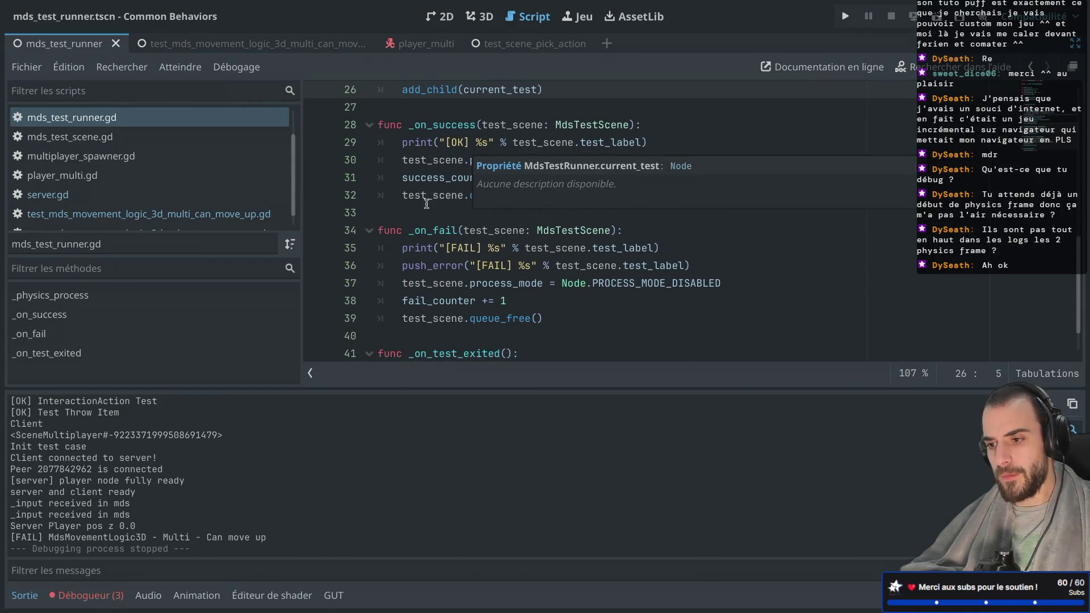
{"action": "scroll", "coordinate": [423, 193], "scroll_direction": "up", "scroll_amount": 3}
{"action": "scroll", "coordinate": [419, 188], "scroll_direction": "up", "scroll_amount": 5}
{"action": "left_click_drag", "start_coordinate": [409, 156], "coordinate": [458, 156]}
{"action": "key", "text": "ctrl+shift+F11"}
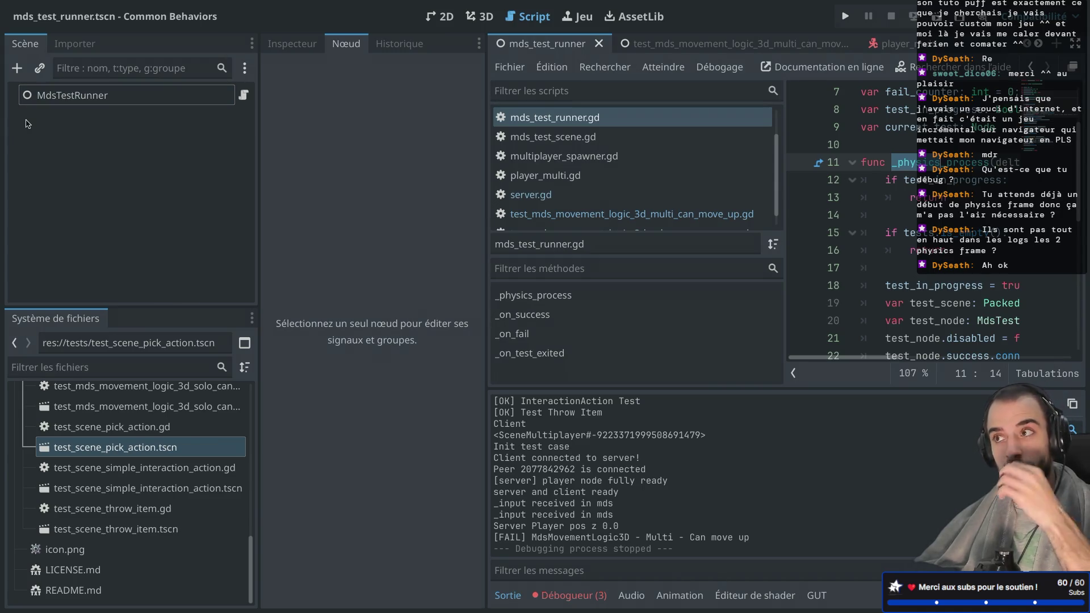
{"action": "key", "text": "ctrl+shift+F11"}
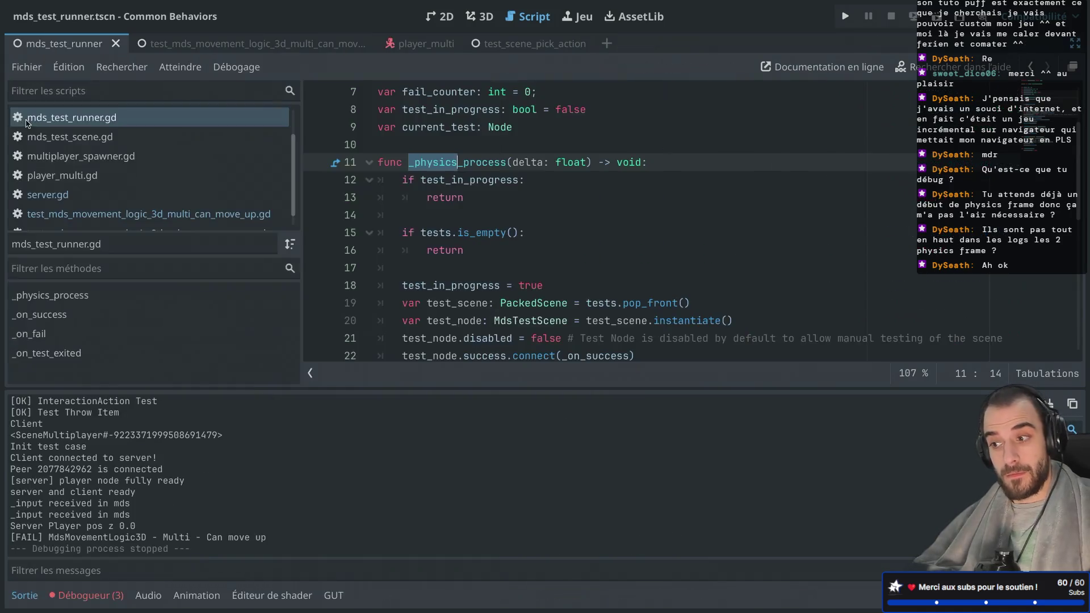
Step: In the multi can-move-up test script, insert MdsTestRunner/ after /root/ in the line 11 server path
{"action": "scroll", "coordinate": [461, 134], "scroll_direction": "down", "scroll_amount": 3}
{"action": "scroll", "coordinate": [461, 133], "scroll_direction": "down", "scroll_amount": 4}
{"action": "scroll", "coordinate": [462, 134], "scroll_direction": "up", "scroll_amount": 4}
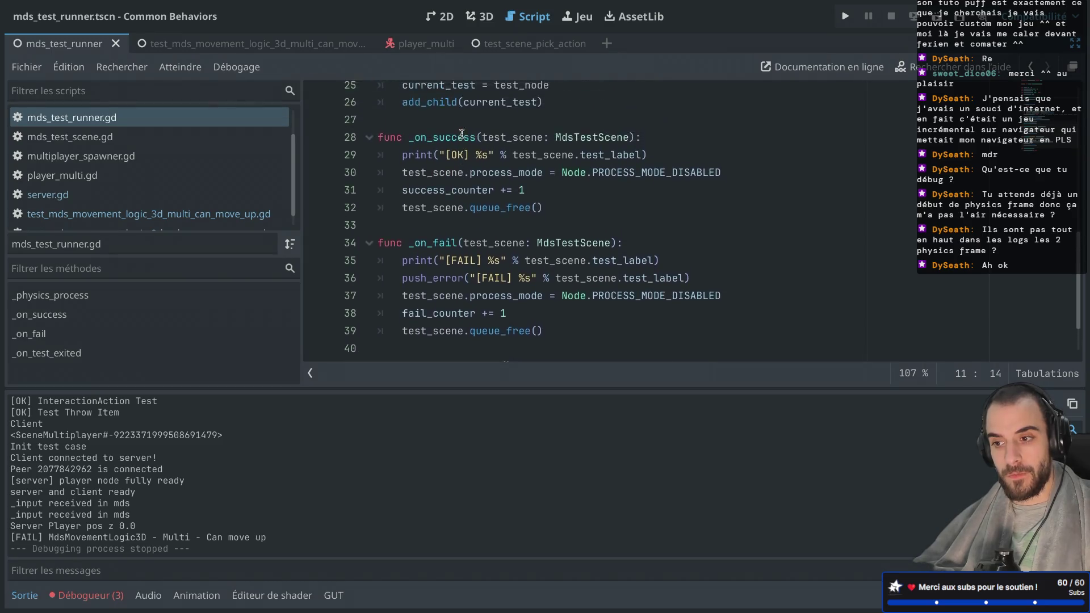
{"action": "left_click", "coordinate": [131, 213]}
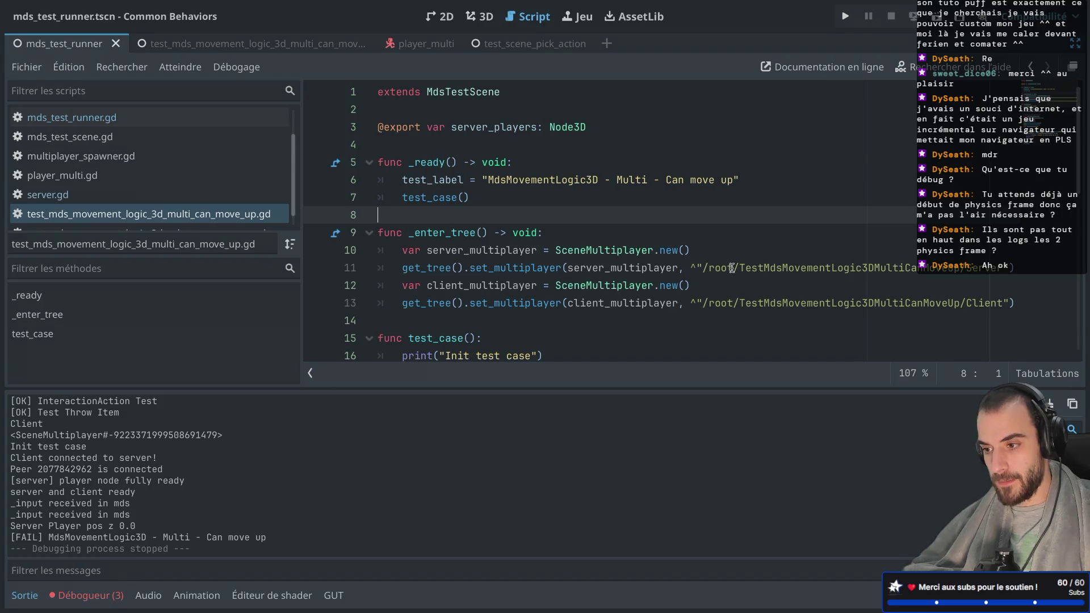
{"action": "key", "text": "ctrl+shift+F11"}
{"action": "key", "text": "ctrl+shift+F11"}
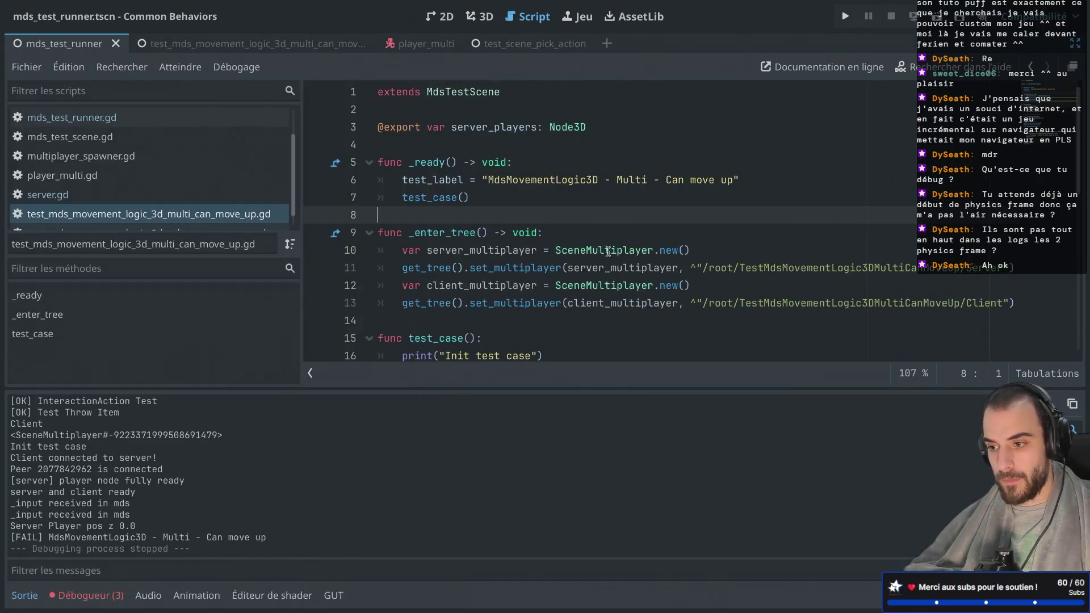
{"action": "left_click", "coordinate": [733, 269]}
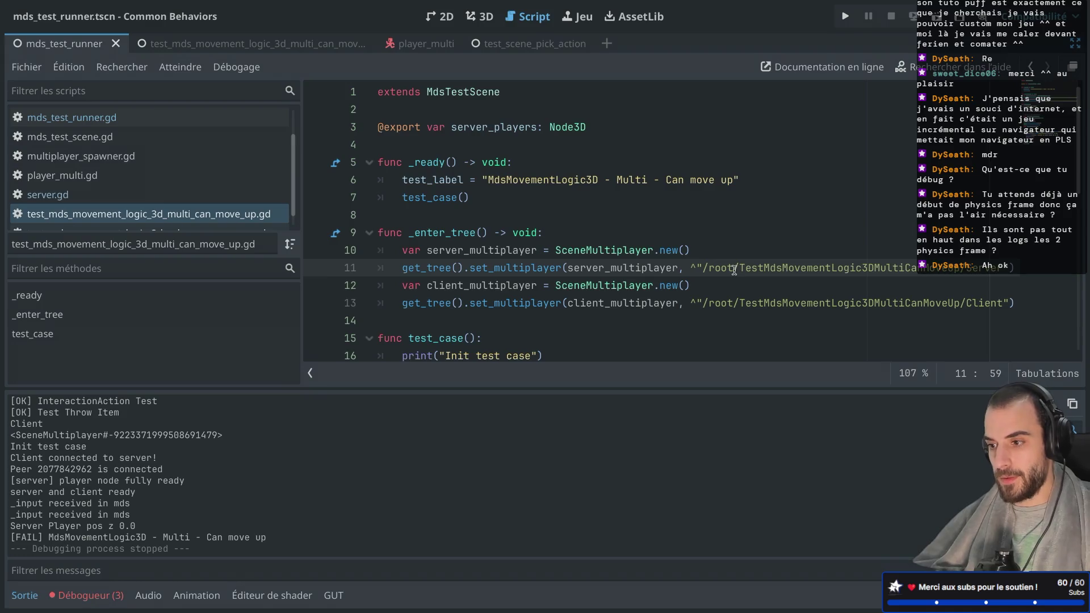
{"action": "key", "text": "Right"}
{"action": "type", "text": "/"}
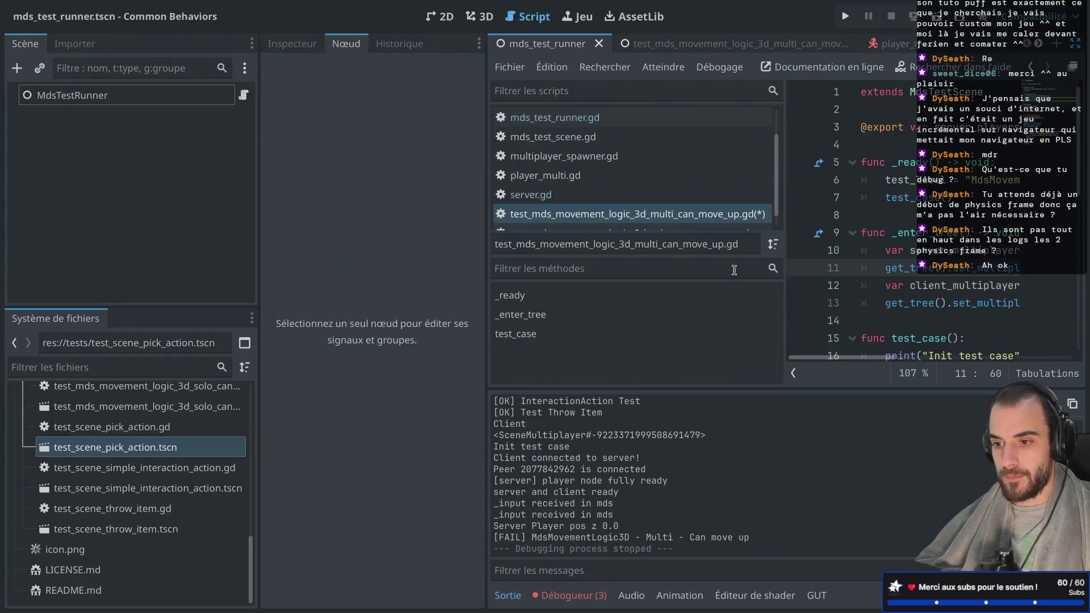
{"action": "left_click", "coordinate": [311, 373]}
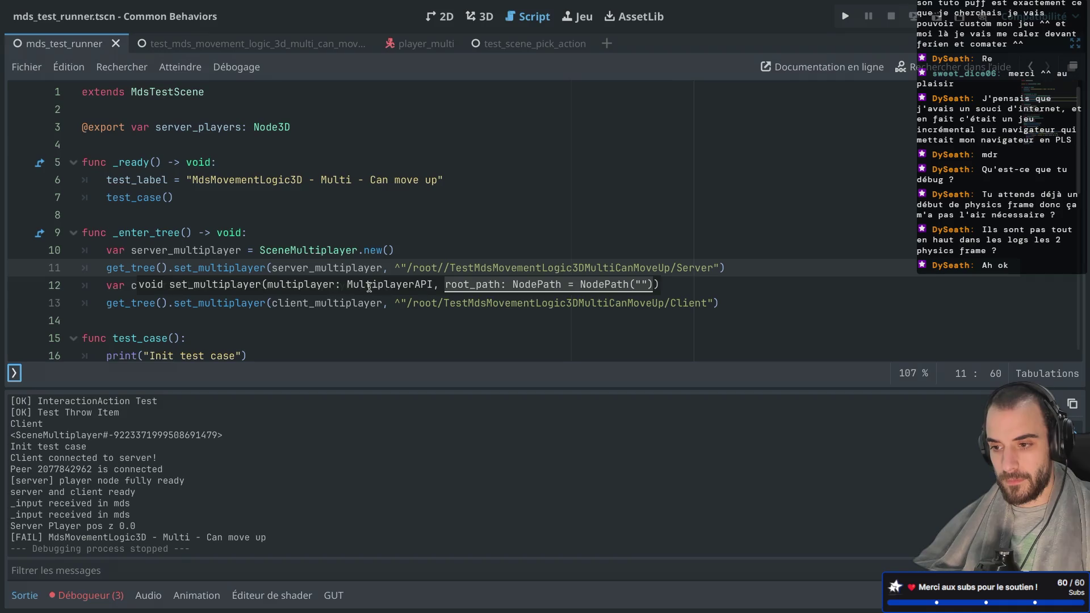
{"action": "left_click", "coordinate": [443, 267]}
{"action": "type", "text": "MdsTestRun"}
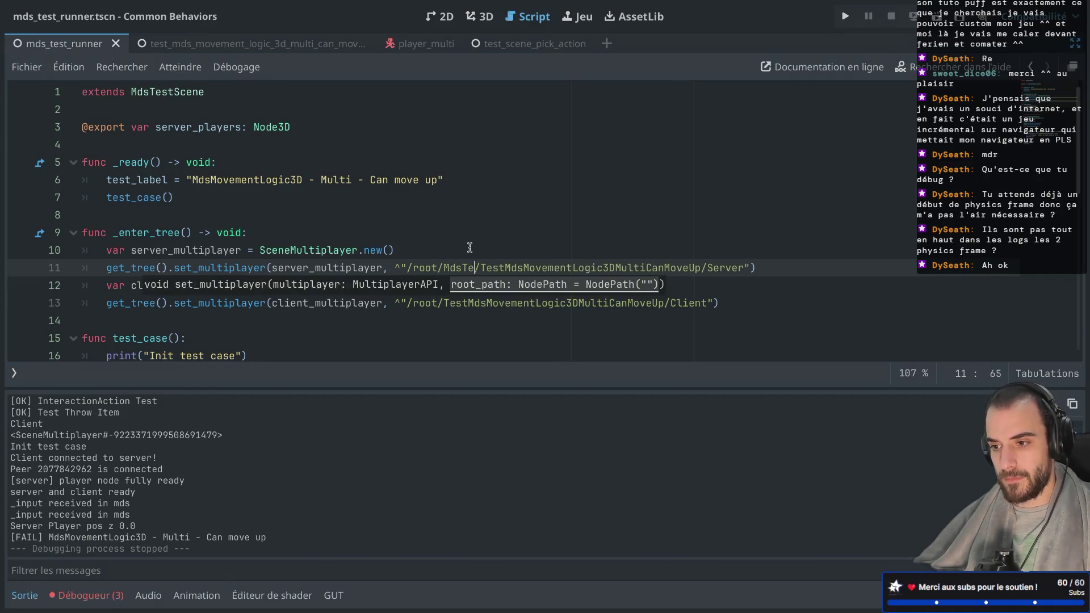
{"action": "type", "text": "ner"}
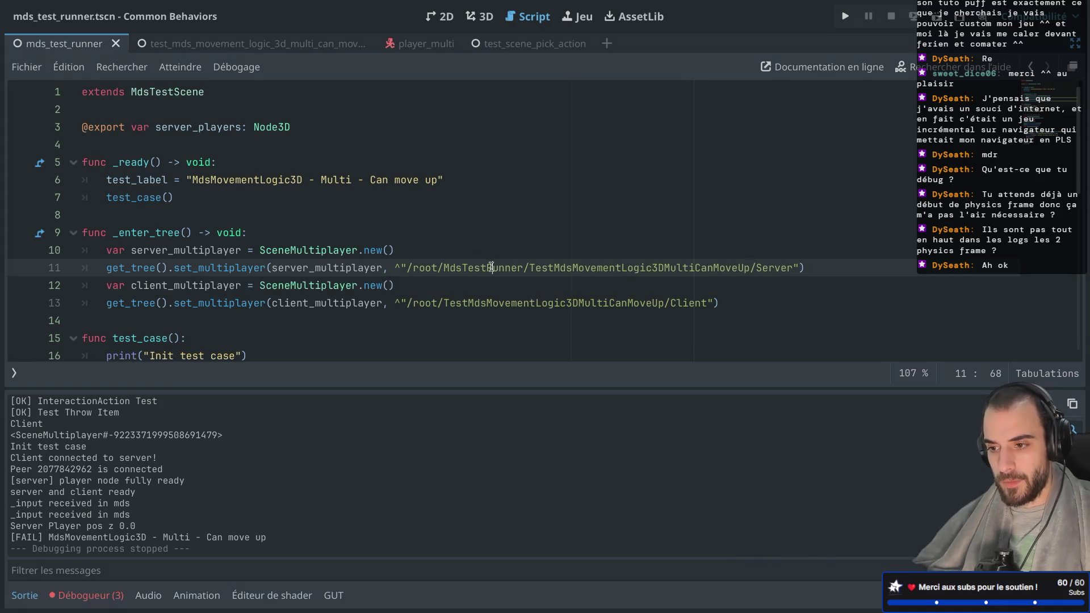
Step: Add MdsTestRunner/ to the line 13 client path too, then run the scene with F6
{"action": "double_click", "coordinate": [491, 267]}
{"action": "left_click", "coordinate": [444, 302]}
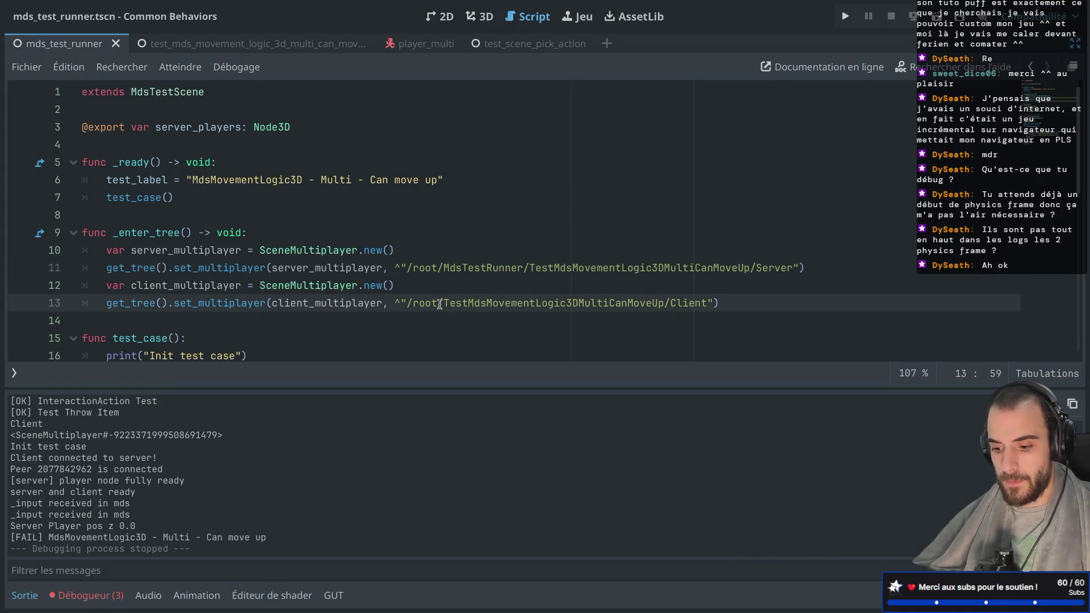
{"action": "type", "text": "/MdsTestRunner"}
{"action": "left_click", "coordinate": [550, 233]}
{"action": "left_click", "coordinate": [537, 280]}
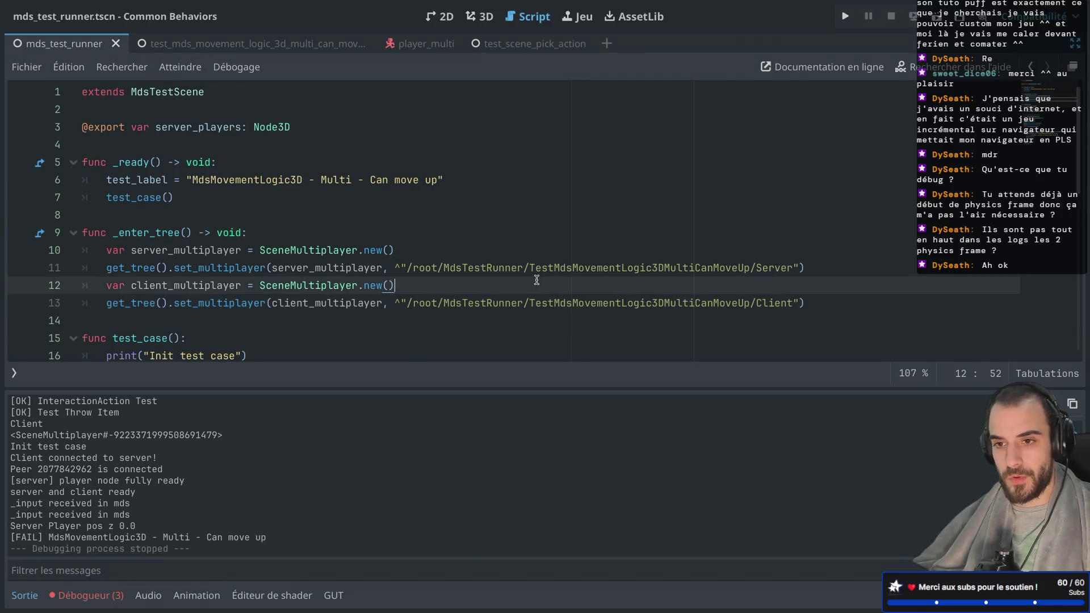
{"action": "key", "text": "F6"}
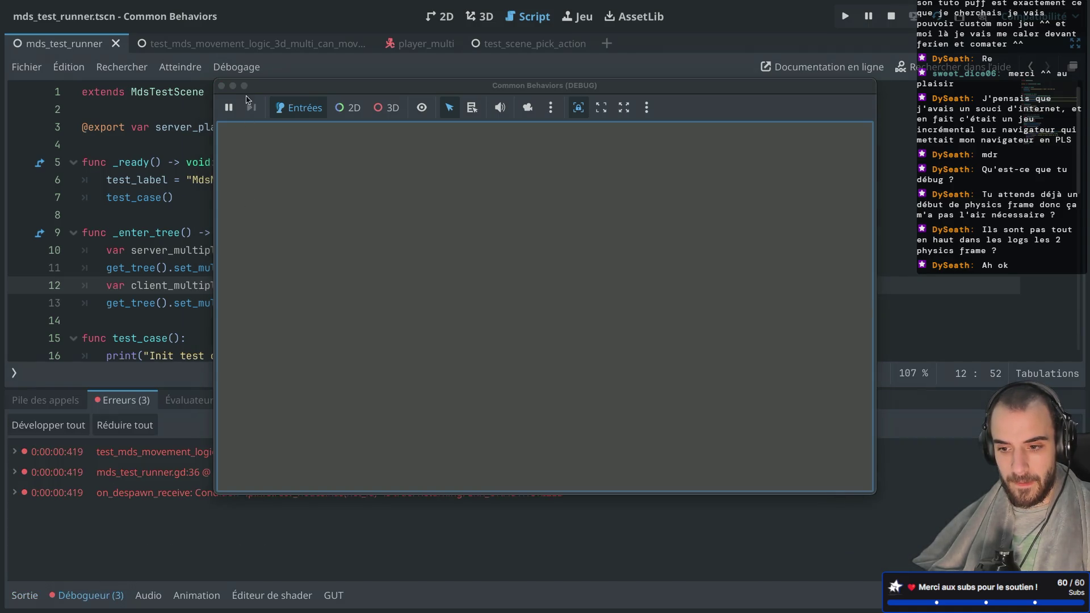
Step: Close the game window and check the debugger's call stack
{"action": "left_click", "coordinate": [221, 86]}
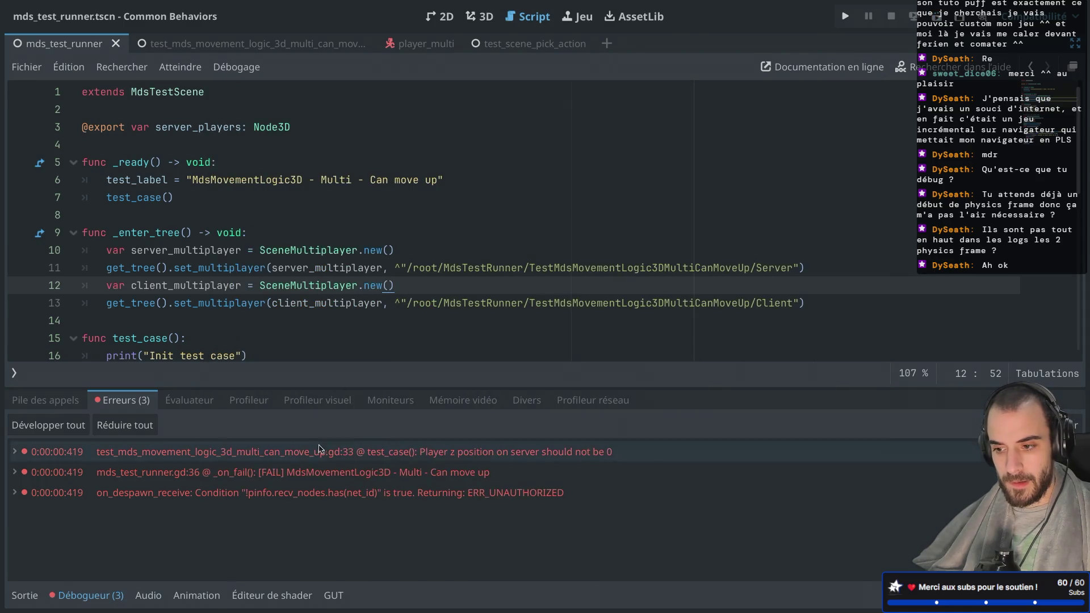
{"action": "left_click", "coordinate": [63, 403]}
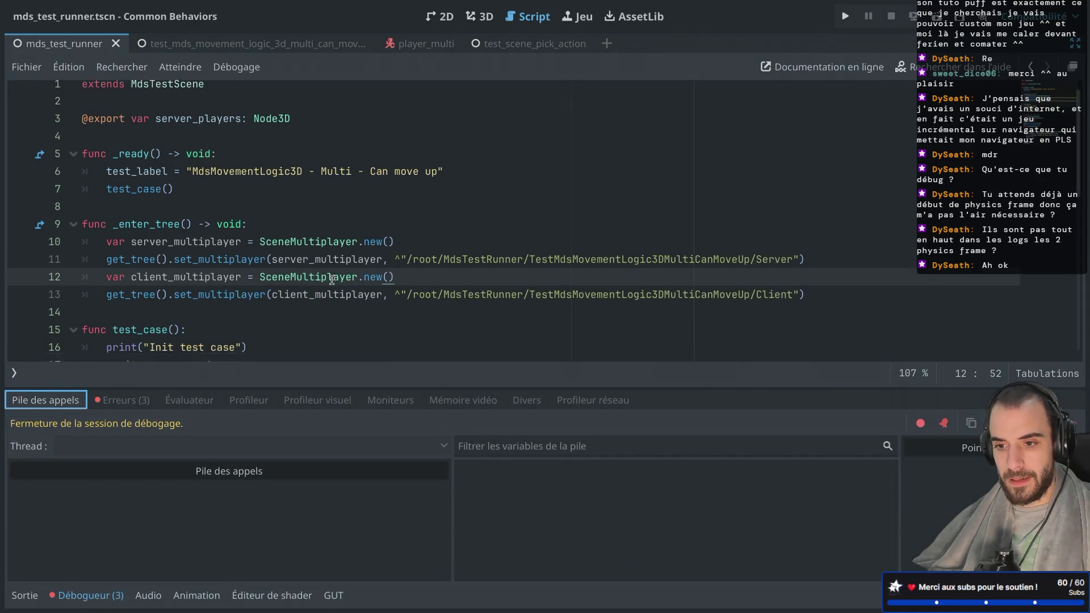
{"action": "scroll", "coordinate": [331, 280], "scroll_direction": "down", "scroll_amount": 5}
{"action": "mouse_move", "coordinate": [331, 279]}
{"action": "scroll", "coordinate": [332, 279], "scroll_direction": "down", "scroll_amount": 1}
{"action": "scroll", "coordinate": [331, 279], "scroll_direction": "up", "scroll_amount": 2}
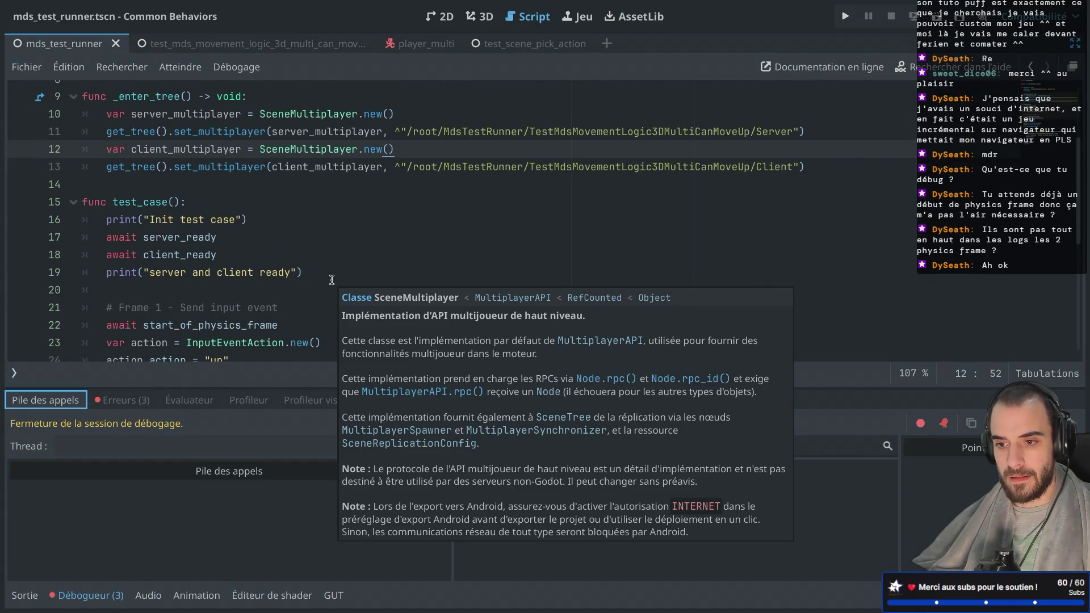
Step: Add await end_of_physics_frame after await client_ready and rerun the scene
{"action": "left_click", "coordinate": [255, 258]}
{"action": "key", "text": "Return"}
{"action": "type", "text": "awai"}
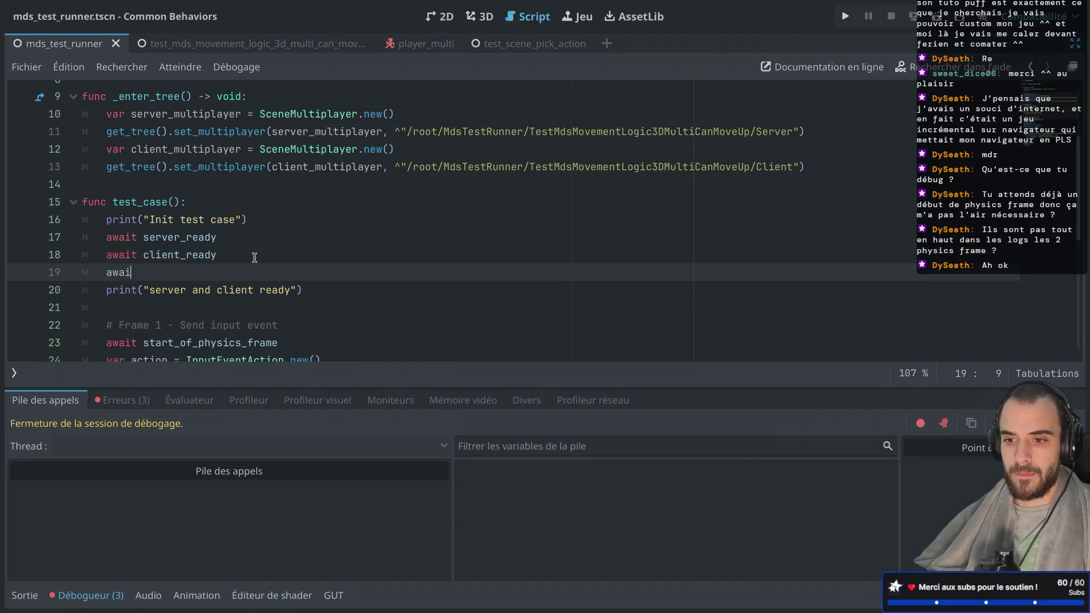
{"action": "type", "text": "t end"}
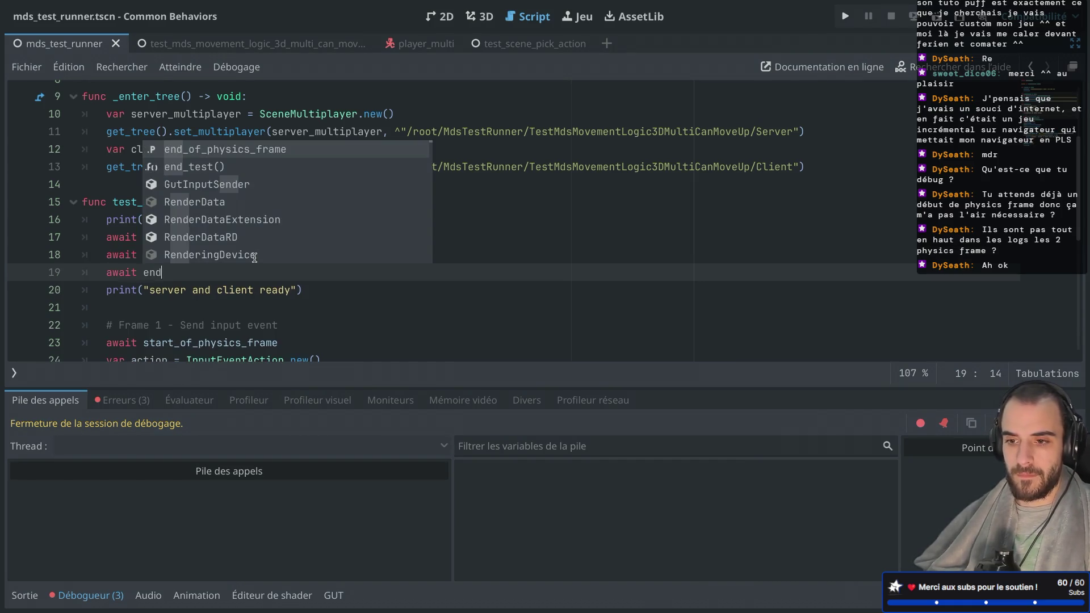
{"action": "key", "text": "Return"}
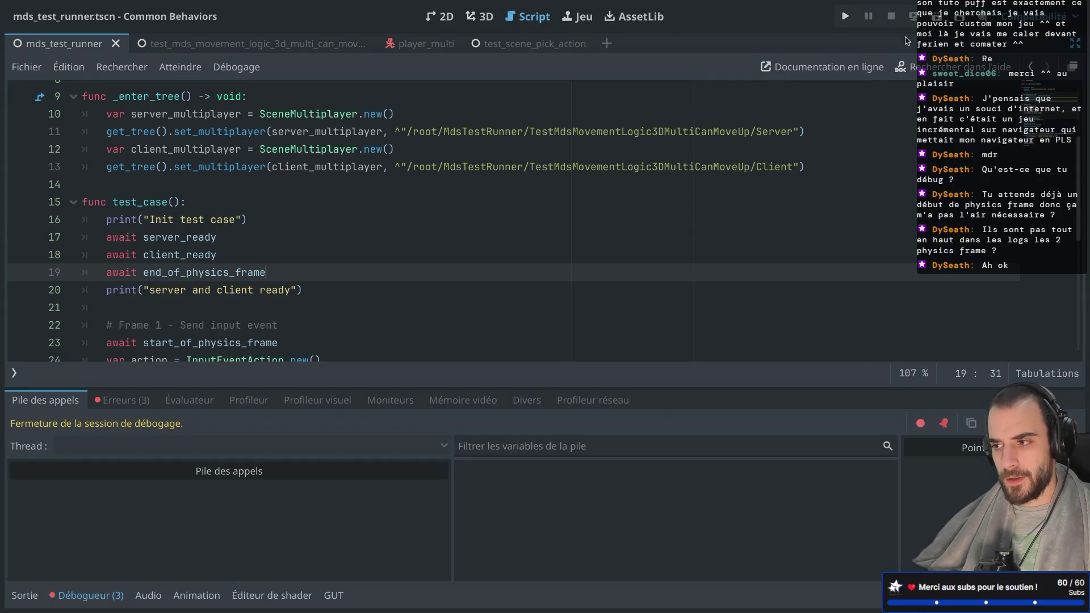
{"action": "key", "text": "F6"}
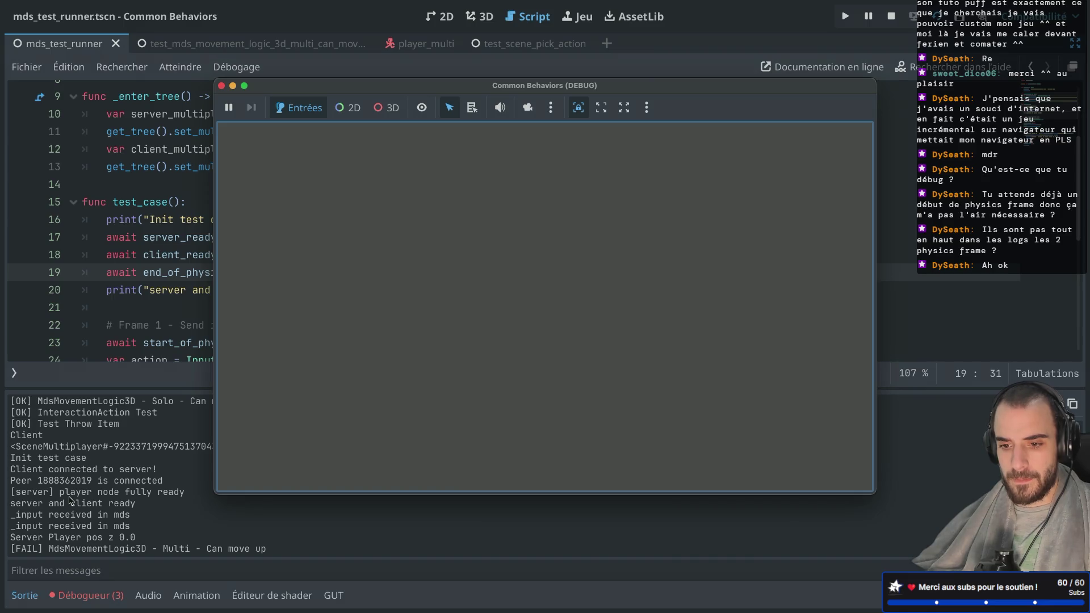
Step: Stop the game, remove the added await and both MdsTestRunner/ prefixes, then open mds_test_runner.gd
{"action": "left_click", "coordinate": [221, 85]}
{"action": "left_click_drag", "start_coordinate": [281, 272], "coordinate": [280, 259]}
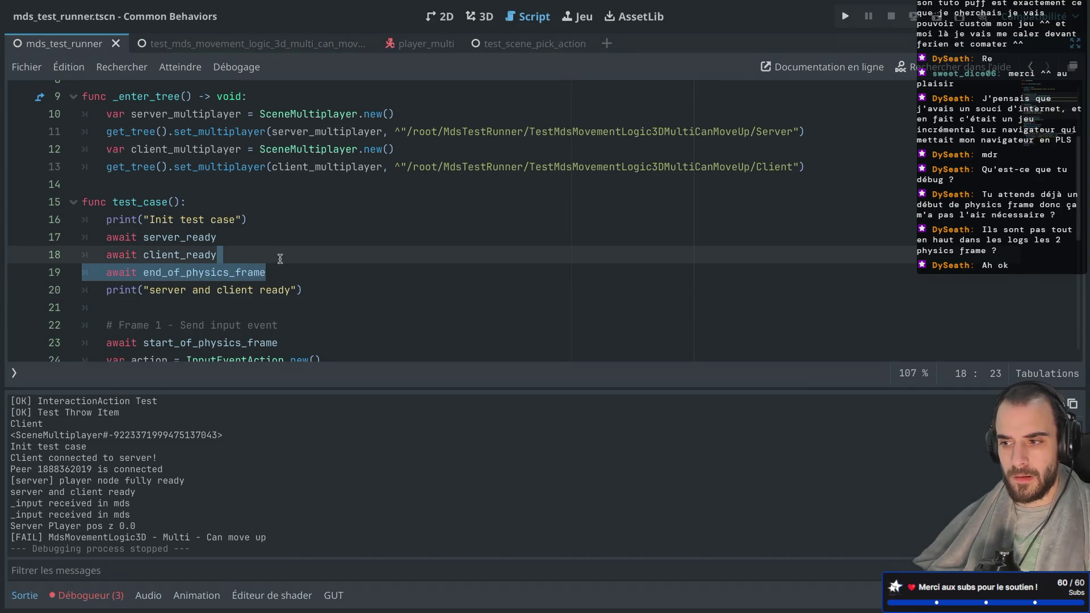
{"action": "key", "text": "BackSpace"}
{"action": "double_click", "coordinate": [448, 168]}
{"action": "key", "text": "BackSpace"}
{"action": "key", "text": "BackSpace"}
{"action": "double_click", "coordinate": [468, 134]}
{"action": "key", "text": "BackSpace"}
{"action": "key", "text": "BackSpace"}
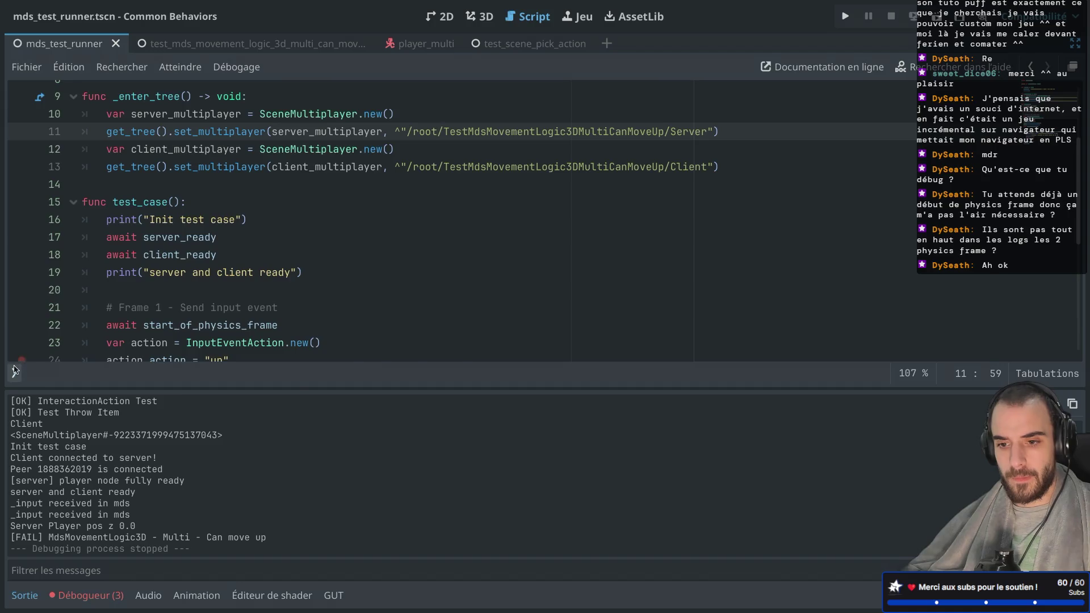
{"action": "left_click", "coordinate": [13, 372]}
{"action": "left_click", "coordinate": [72, 117]}
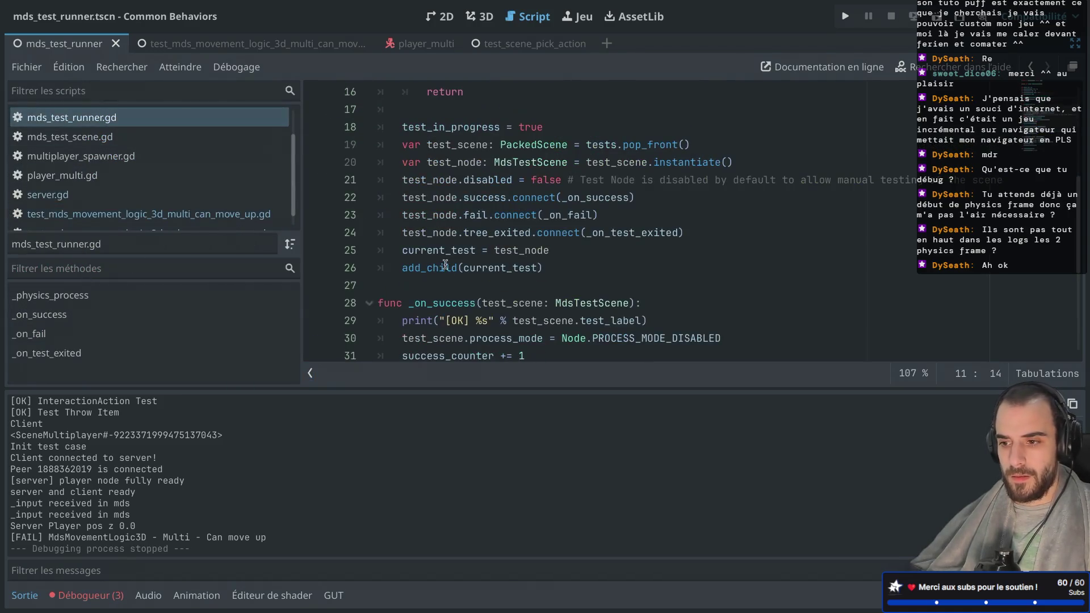
Step: Restore line 26 of mds_test_runner.gd to get_tree().root.add_child(current_test)
{"action": "left_click", "coordinate": [405, 267]}
{"action": "type", "text": "get"}
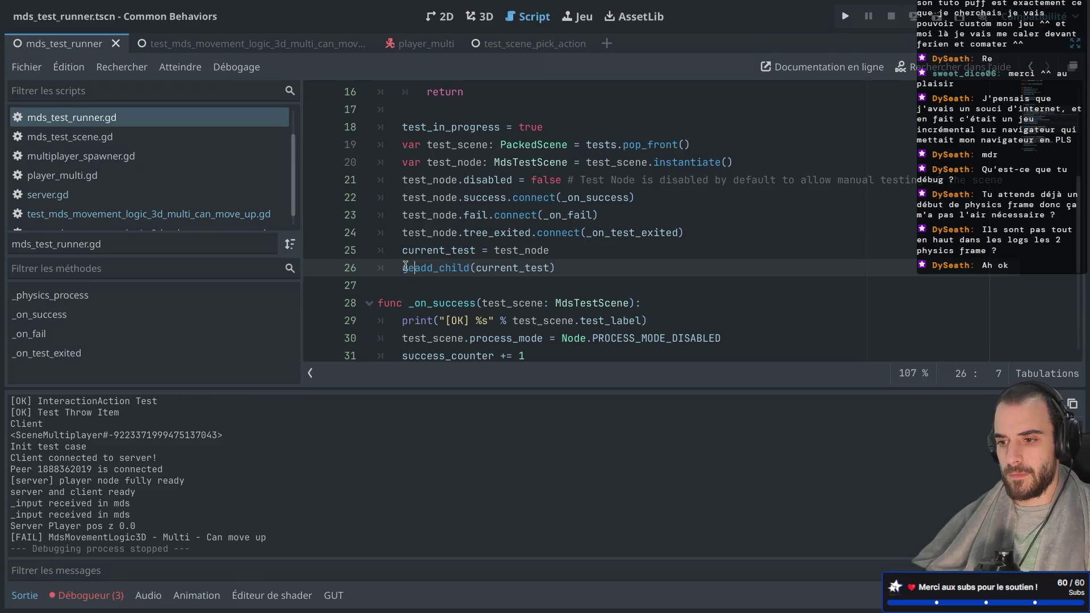
{"action": "type", "text": "_tre"}
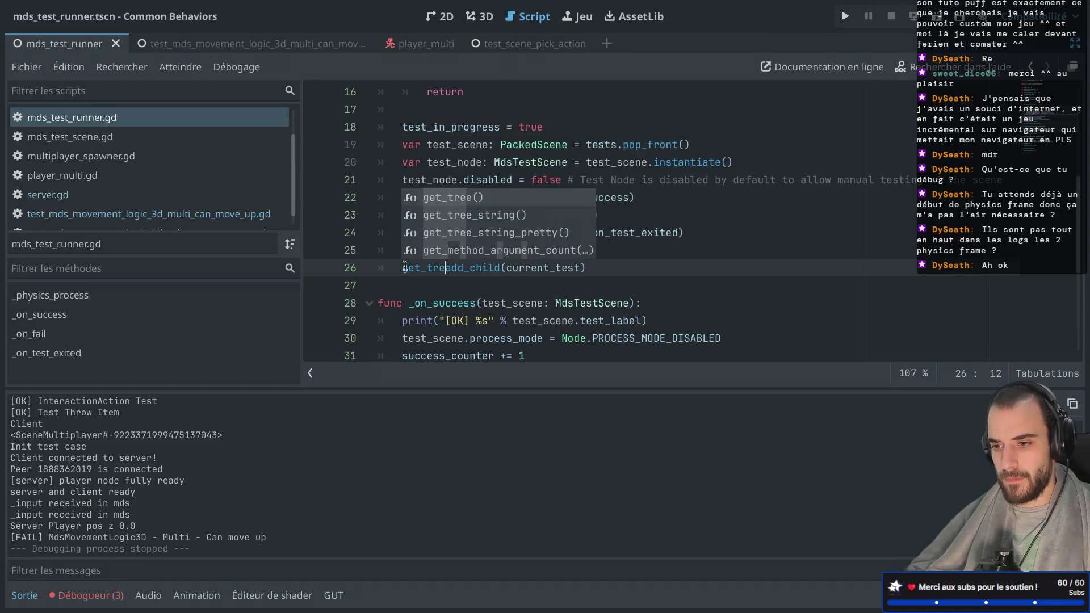
{"action": "key", "text": "Return"}
{"action": "type", "text": ".root"}
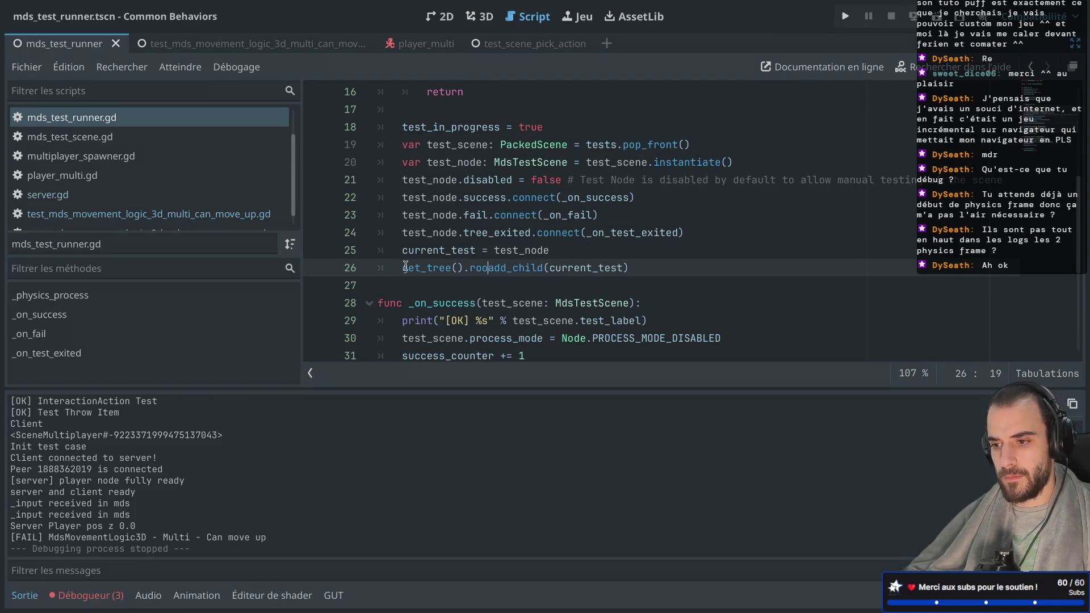
{"action": "type", "text": "."}
{"action": "left_click", "coordinate": [439, 251]}
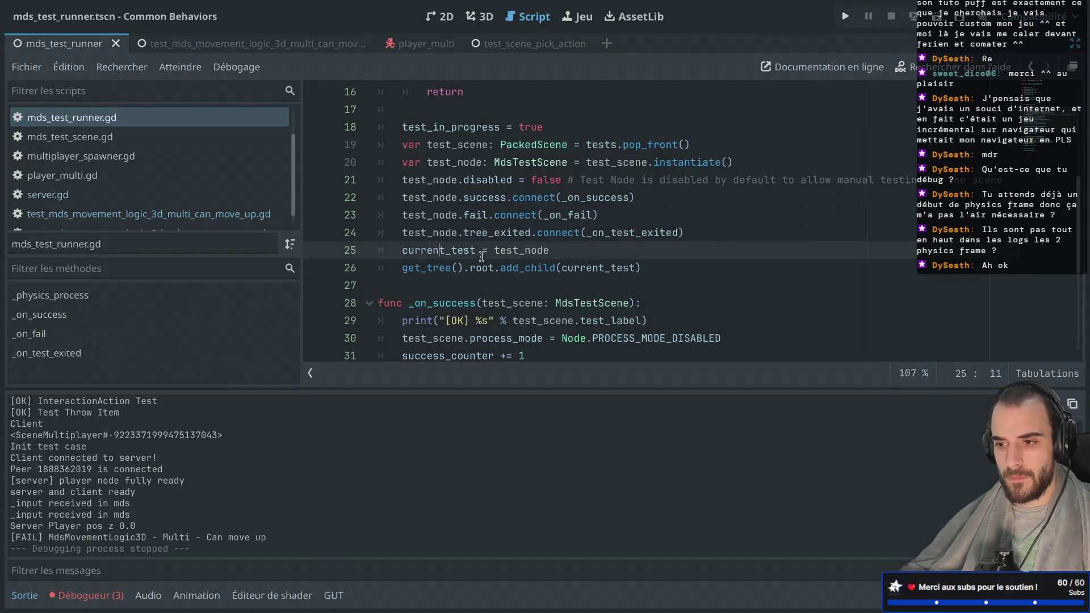
{"action": "scroll", "coordinate": [650, 296], "scroll_direction": "down", "scroll_amount": 5}
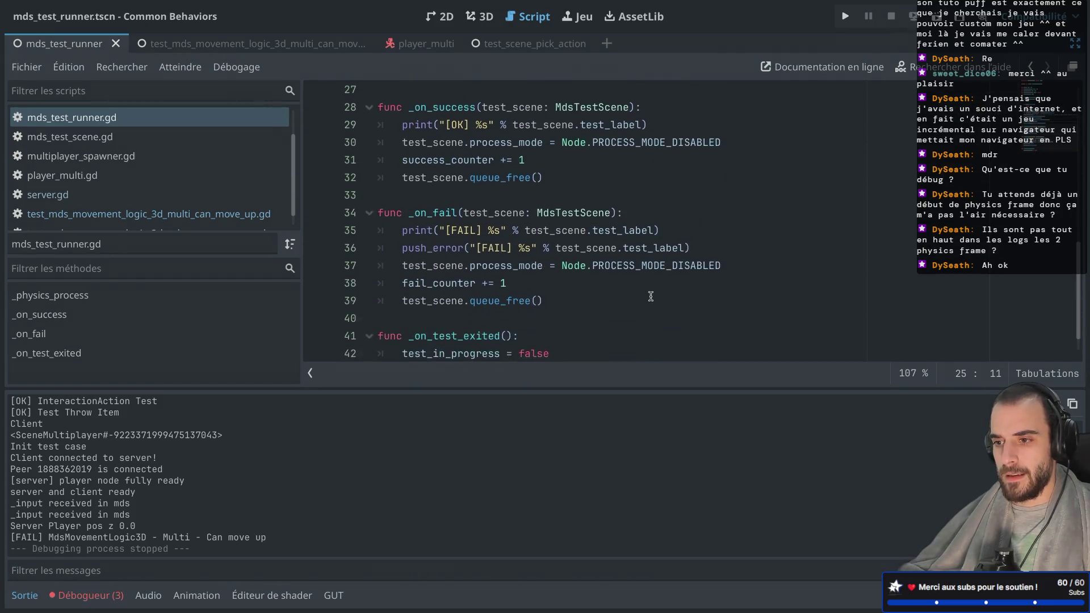
{"action": "scroll", "coordinate": [650, 296], "scroll_direction": "up", "scroll_amount": 10}
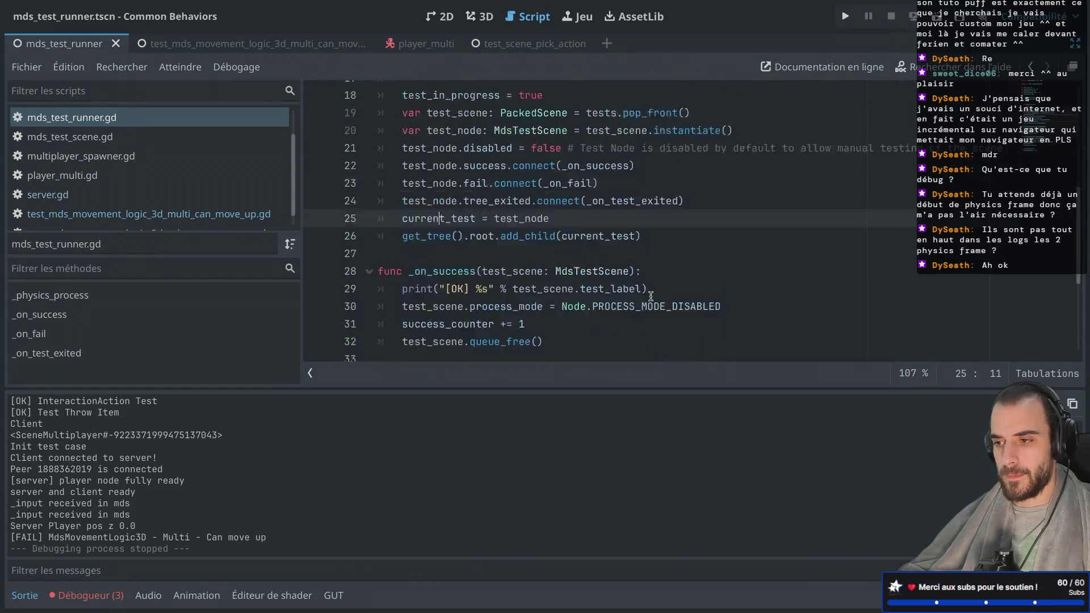
Step: Run the test scene again and close the game window after it fails
{"action": "left_click", "coordinate": [940, 16]}
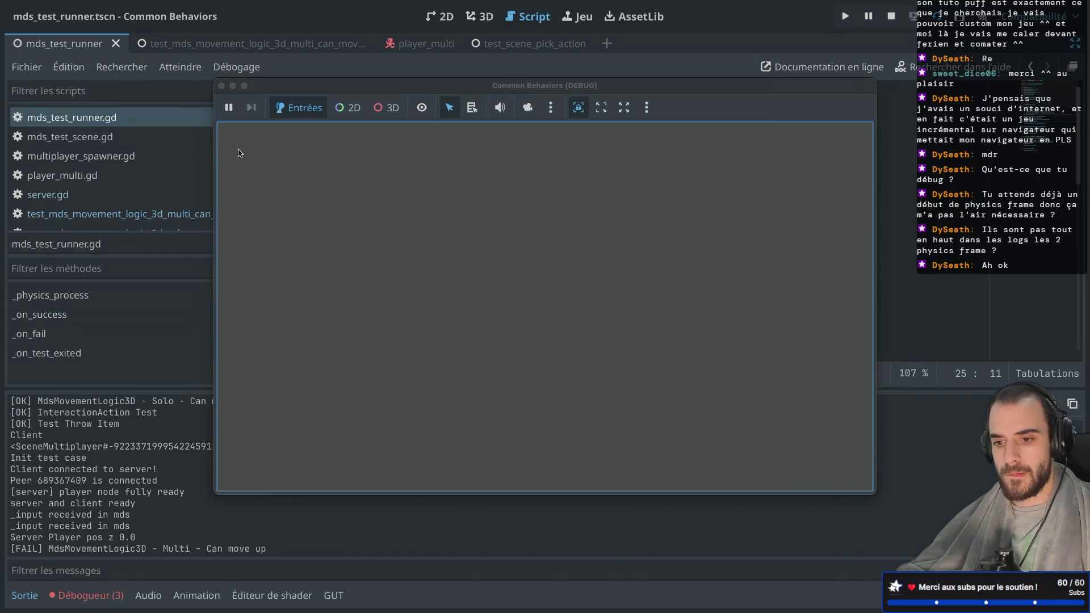
{"action": "left_click", "coordinate": [220, 85]}
{"action": "scroll", "coordinate": [141, 210], "scroll_direction": "down", "scroll_amount": 1}
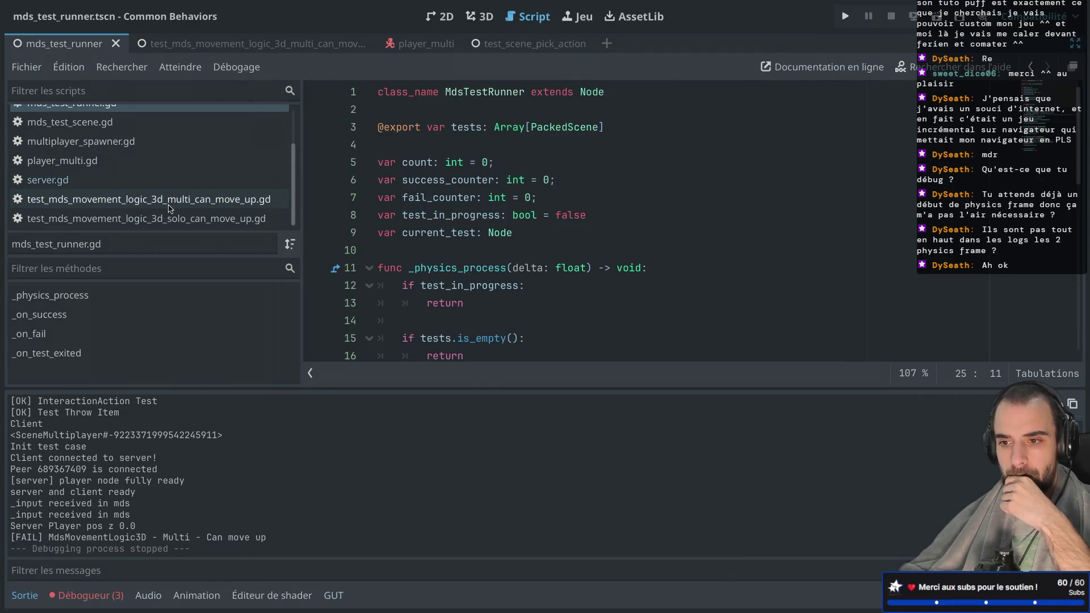
Step: Open the multi can_move_up test script and inspect its Frame 1 comment and start_of_physics_frame await
{"action": "left_click", "coordinate": [142, 199]}
{"action": "scroll", "coordinate": [459, 219], "scroll_direction": "down", "scroll_amount": 2}
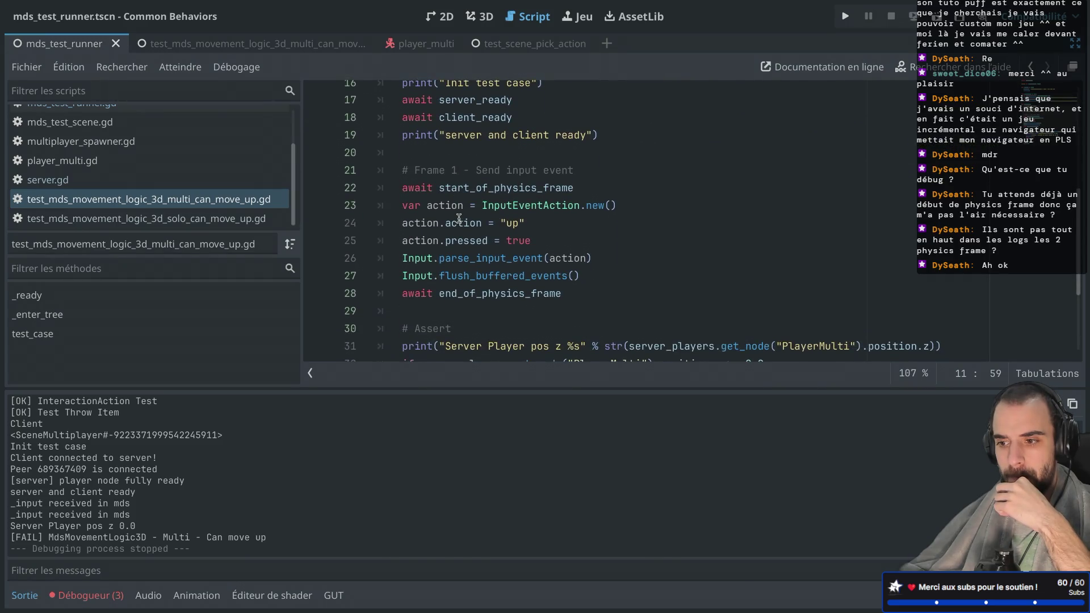
{"action": "scroll", "coordinate": [459, 218], "scroll_direction": "down", "scroll_amount": 3}
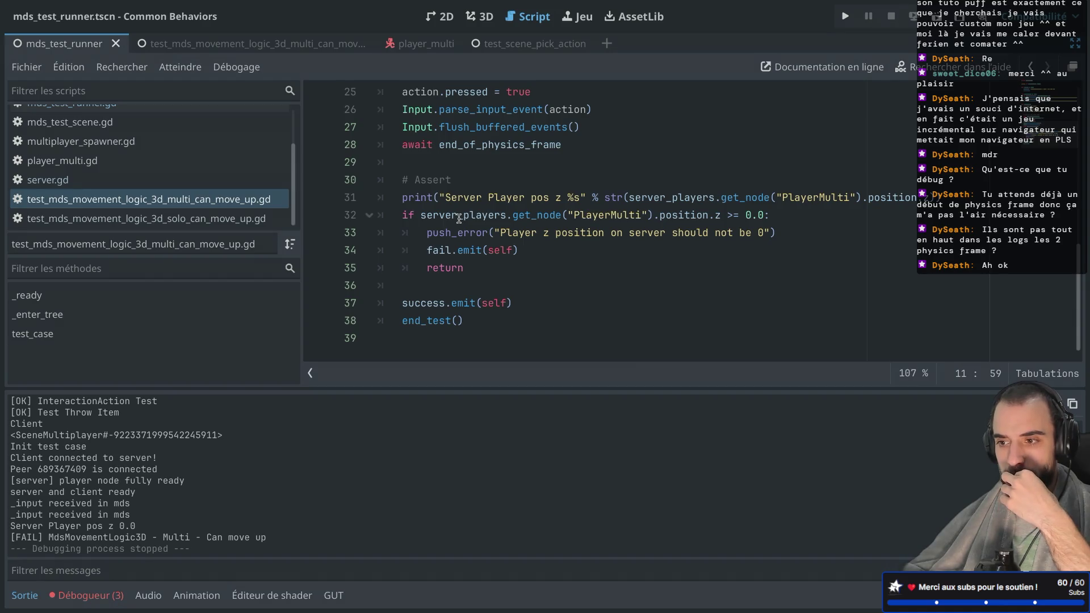
{"action": "scroll", "coordinate": [459, 218], "scroll_direction": "up", "scroll_amount": 2}
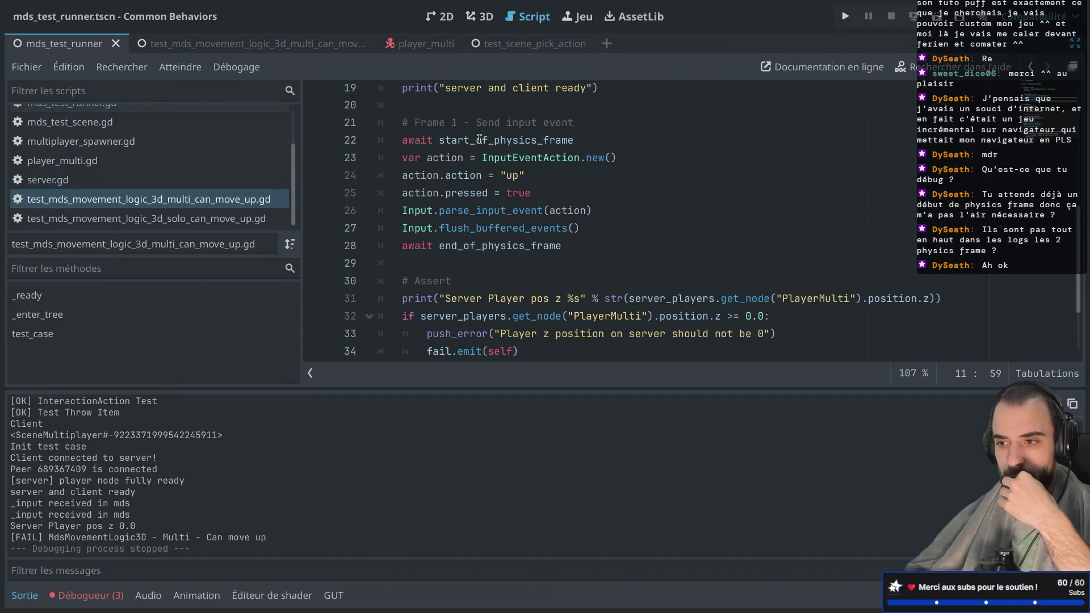
{"action": "left_click_drag", "start_coordinate": [414, 124], "coordinate": [476, 124]}
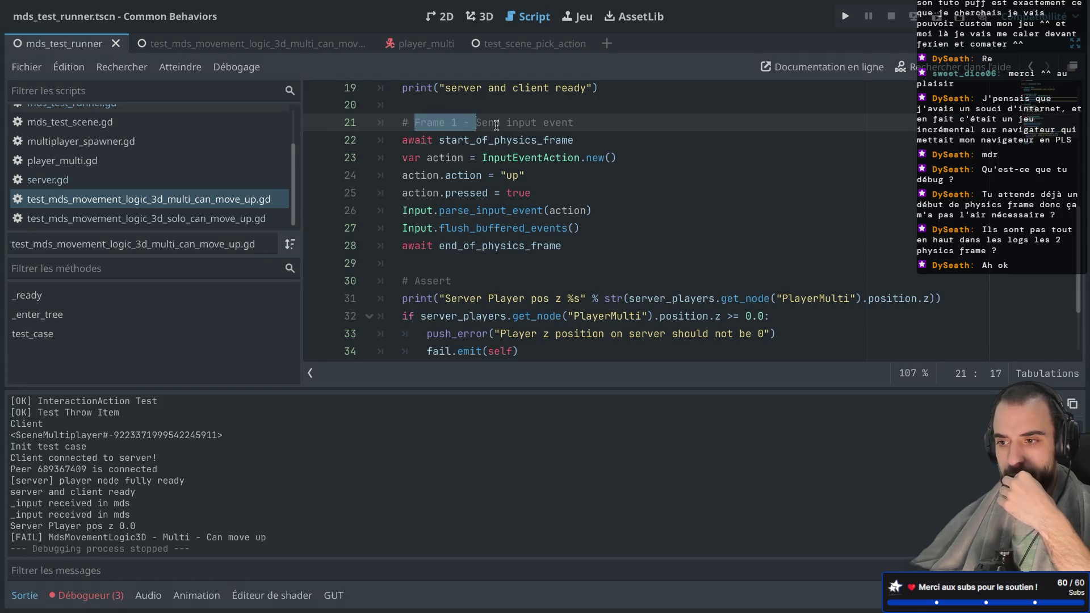
{"action": "left_click", "coordinate": [495, 124]}
{"action": "left_click", "coordinate": [478, 140]}
Step: Review the end_of_physics_frame await on line 28 and place the caret at the end of # Assert
{"action": "double_click", "coordinate": [481, 249]}
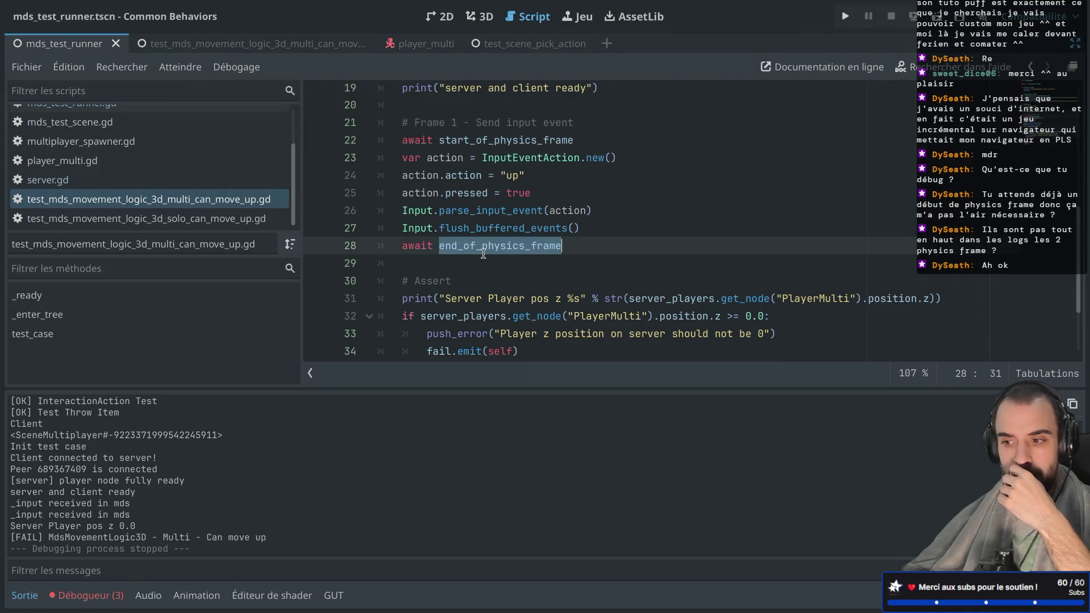
{"action": "scroll", "coordinate": [481, 253], "scroll_direction": "down", "scroll_amount": 1}
{"action": "left_click", "coordinate": [534, 189]}
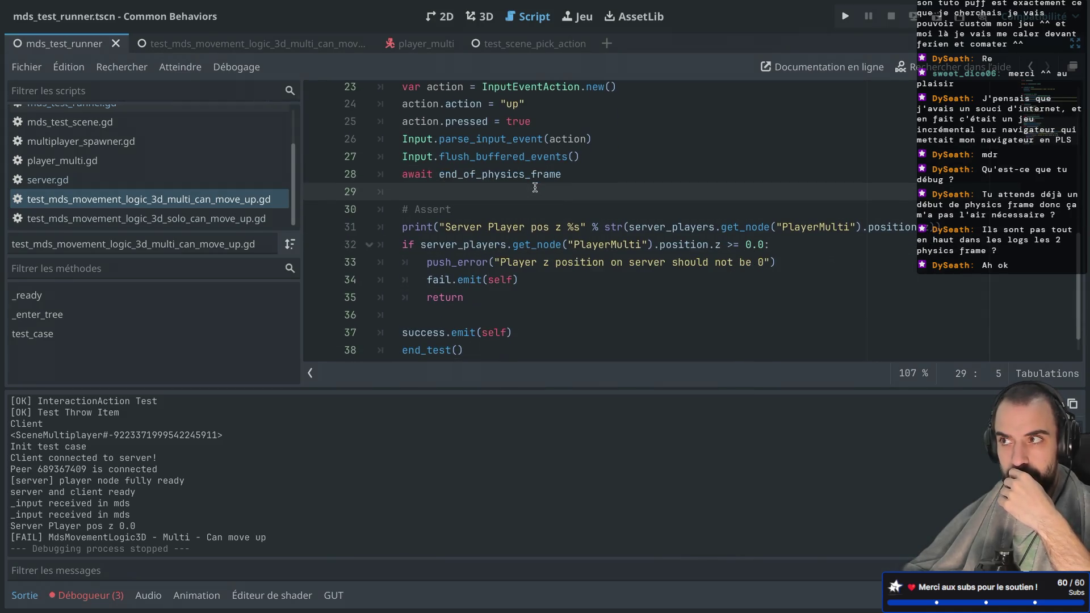
{"action": "scroll", "coordinate": [534, 187], "scroll_direction": "down", "scroll_amount": 1}
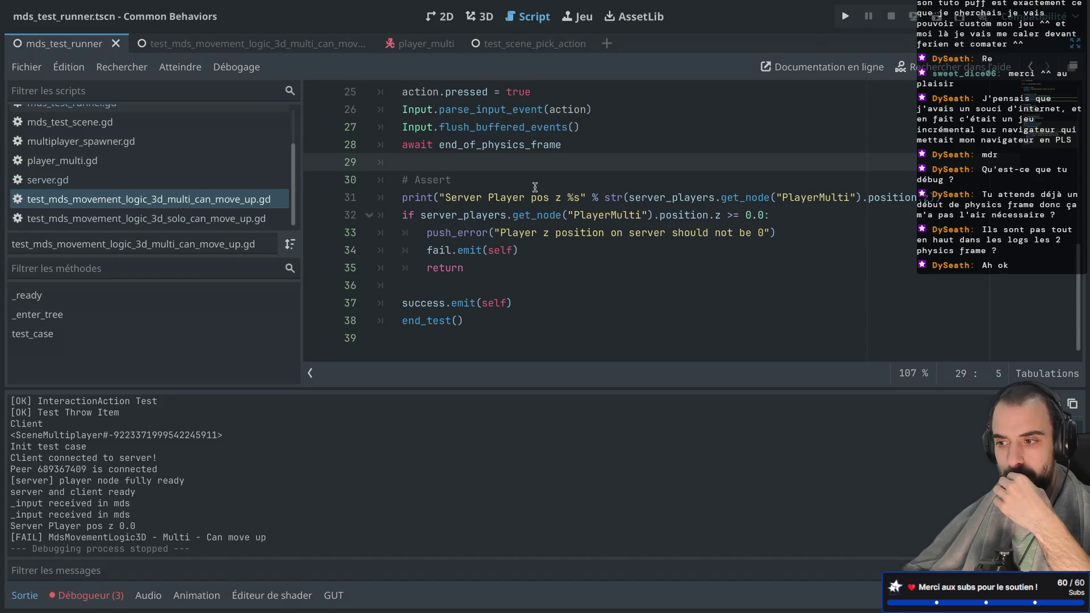
{"action": "scroll", "coordinate": [534, 188], "scroll_direction": "up", "scroll_amount": 2}
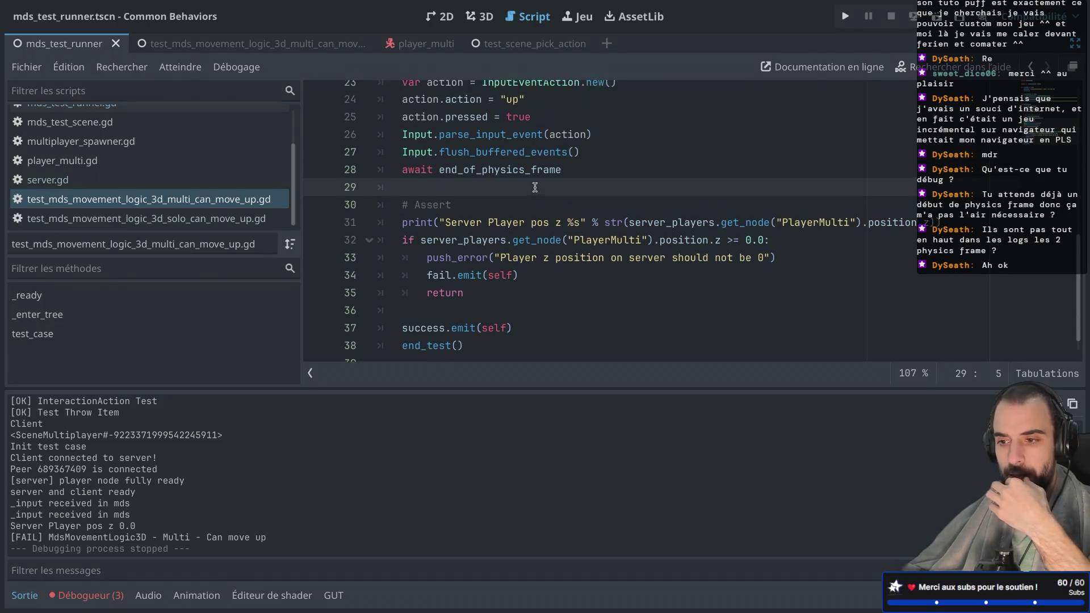
{"action": "scroll", "coordinate": [535, 187], "scroll_direction": "down", "scroll_amount": 2}
{"action": "scroll", "coordinate": [535, 188], "scroll_direction": "up", "scroll_amount": 5}
{"action": "scroll", "coordinate": [534, 187], "scroll_direction": "up", "scroll_amount": 2}
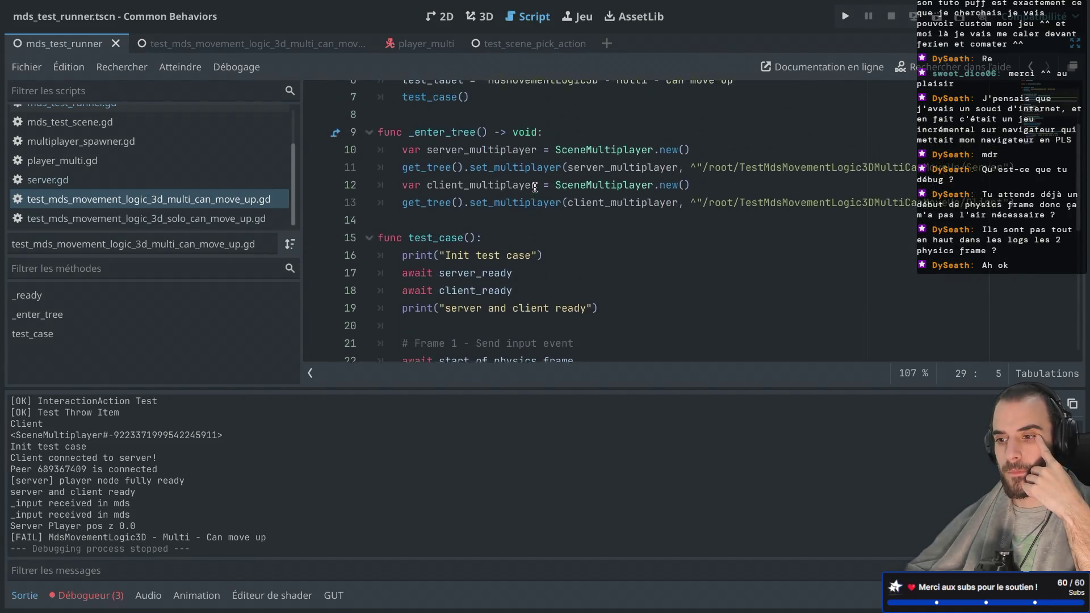
{"action": "scroll", "coordinate": [535, 187], "scroll_direction": "up", "scroll_amount": 1}
{"action": "scroll", "coordinate": [534, 187], "scroll_direction": "down", "scroll_amount": 4}
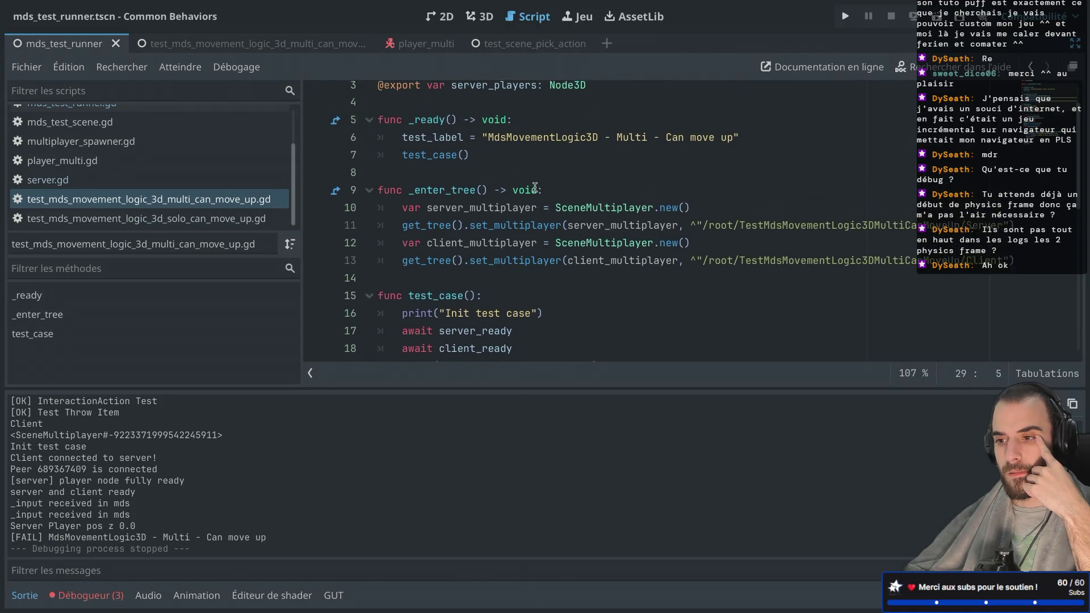
{"action": "scroll", "coordinate": [534, 188], "scroll_direction": "down", "scroll_amount": 4}
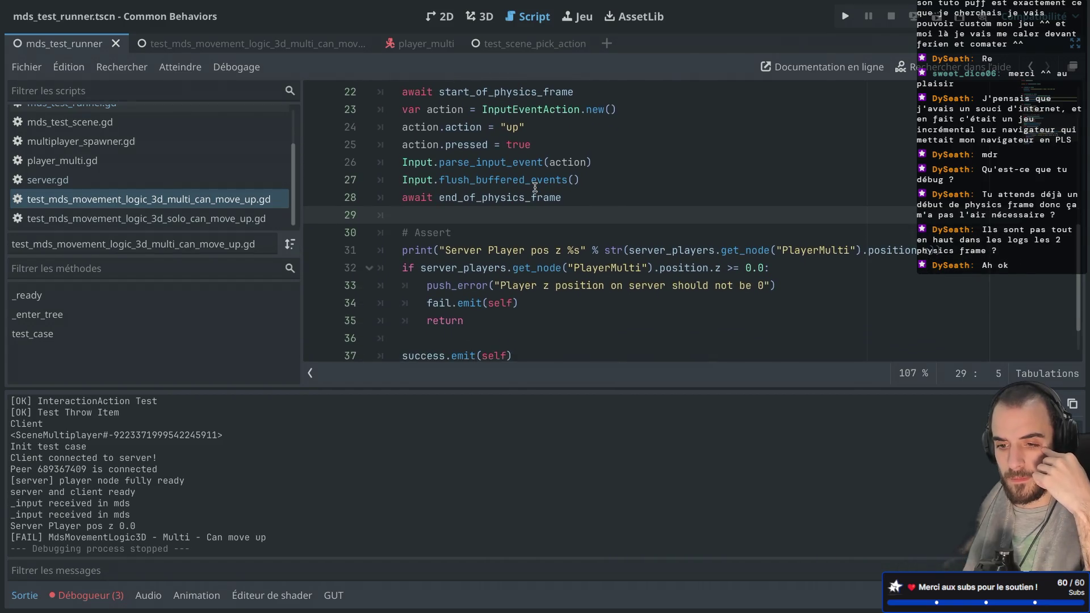
{"action": "mouse_move", "coordinate": [524, 195]}
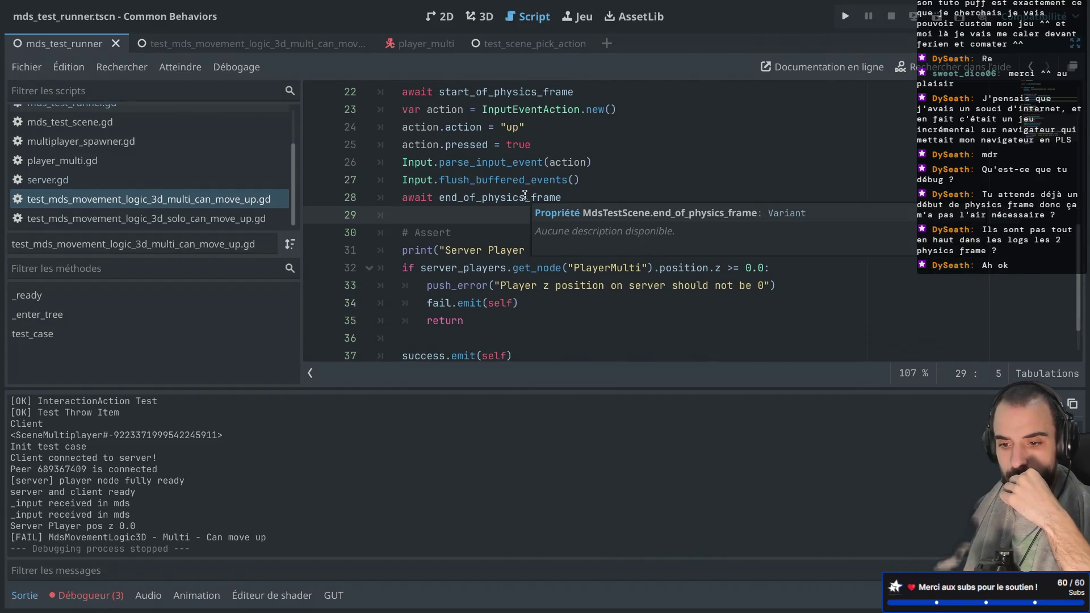
{"action": "left_click", "coordinate": [466, 225]}
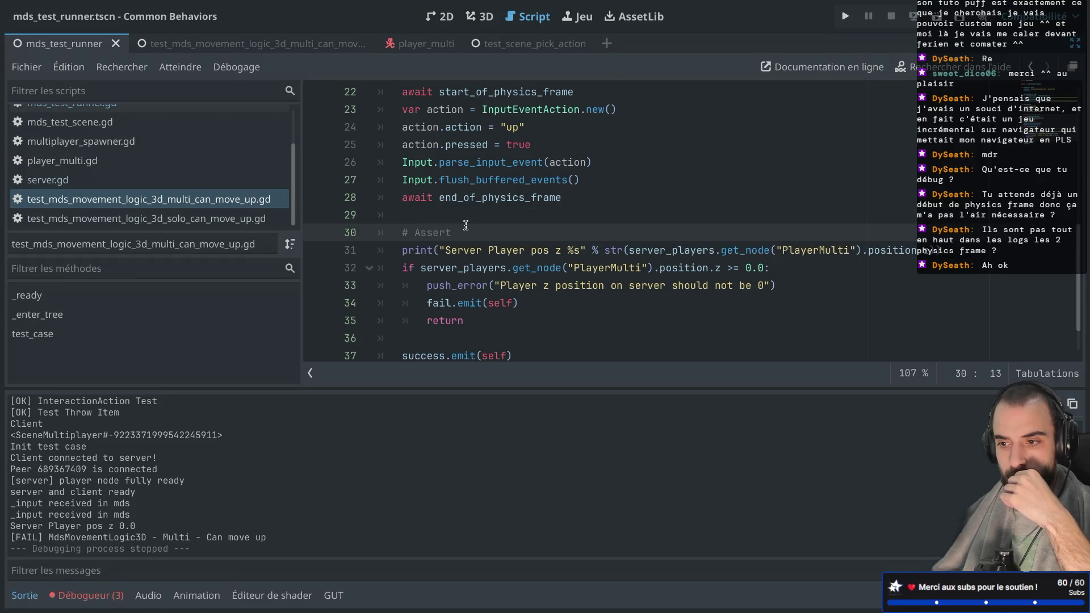
{"action": "key", "text": "ctrl+Right"}
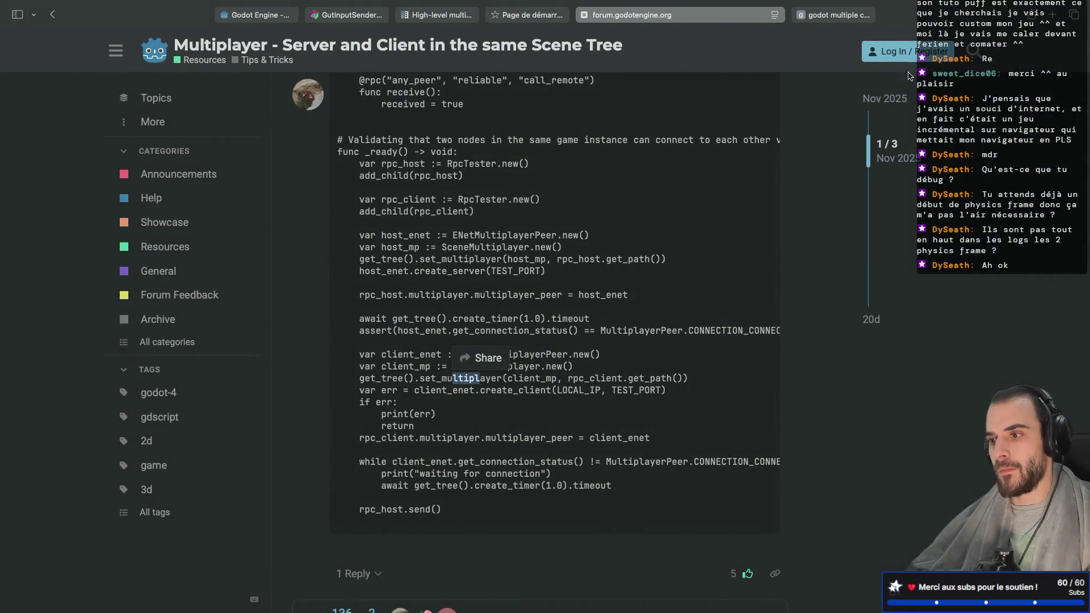
Step: Google 'godot first _physics_process compute time' in a new tab and open the Reddit _process timing thread
{"action": "key", "text": "super+t"}
{"action": "type", "text": "godot "}
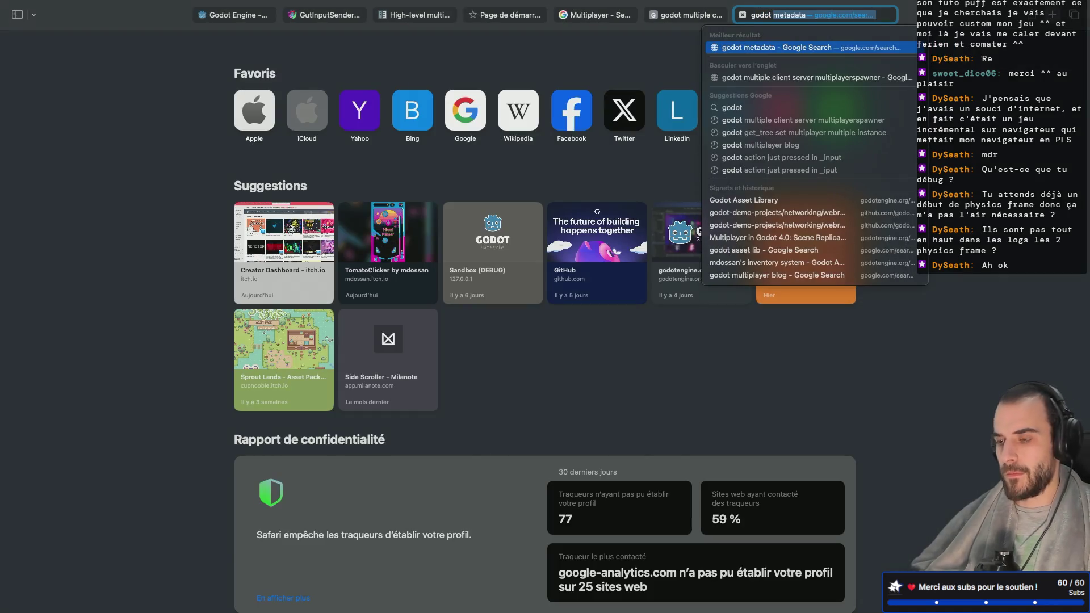
{"action": "type", "text": "first _phy"}
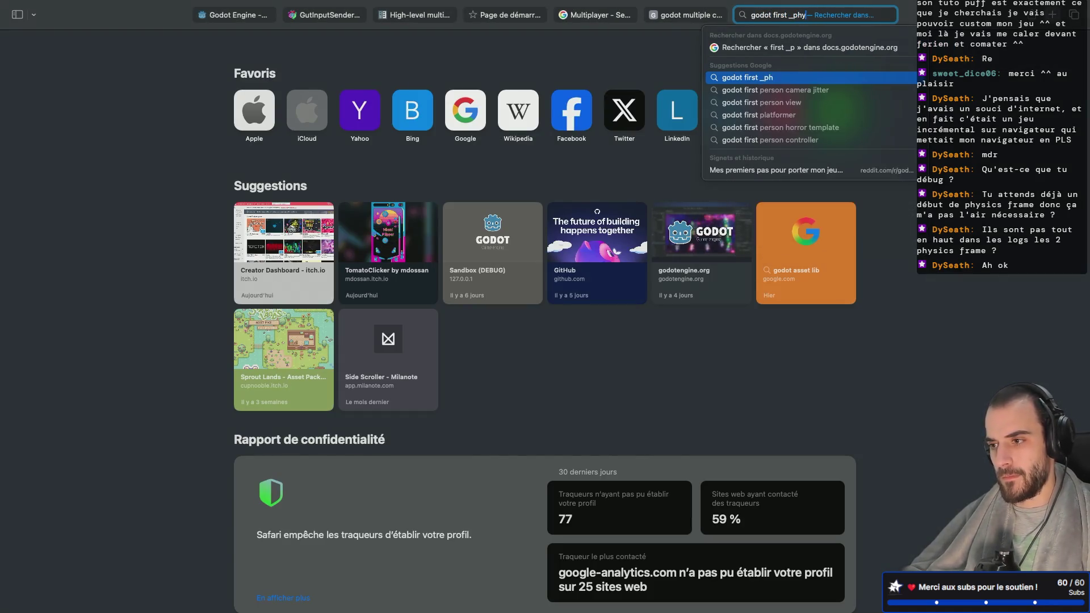
{"action": "type", "text": "sics_process compute time"}
{"action": "key", "text": "Return"}
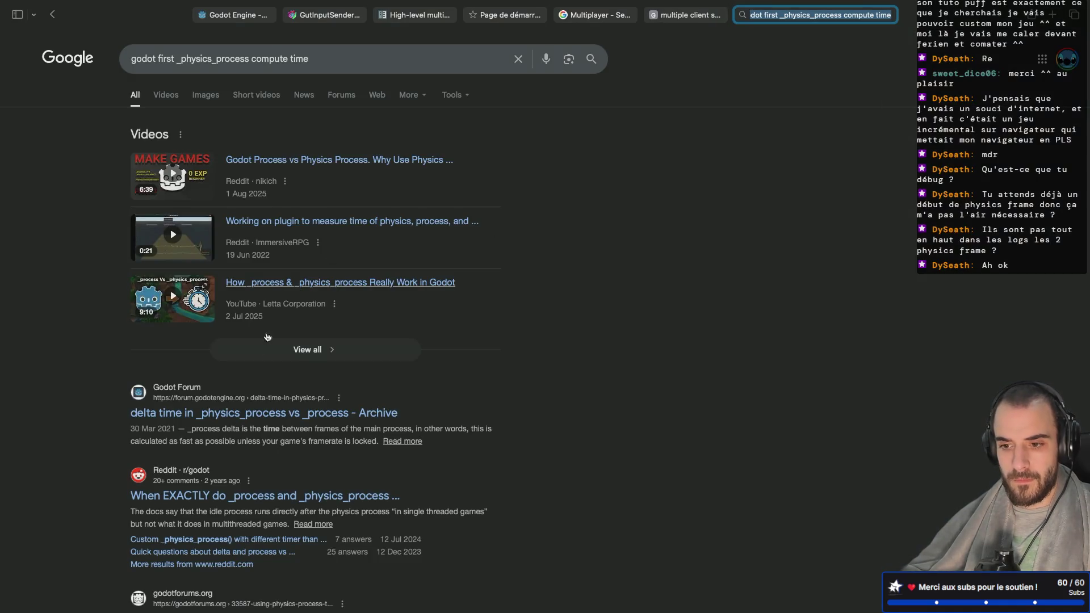
{"action": "scroll", "coordinate": [281, 319], "scroll_direction": "down", "scroll_amount": 3}
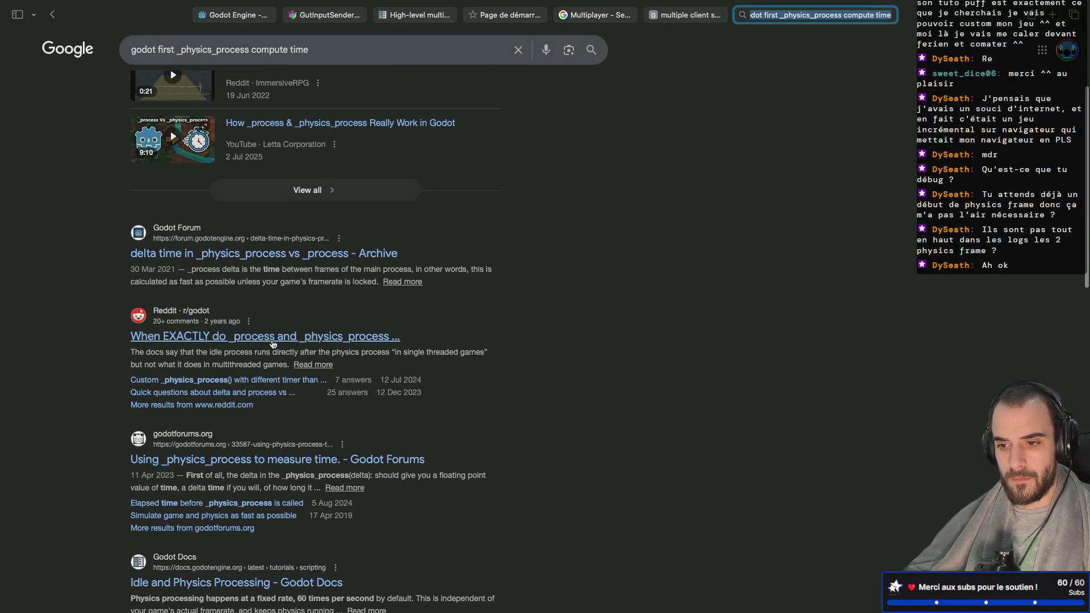
{"action": "left_click", "coordinate": [272, 341]}
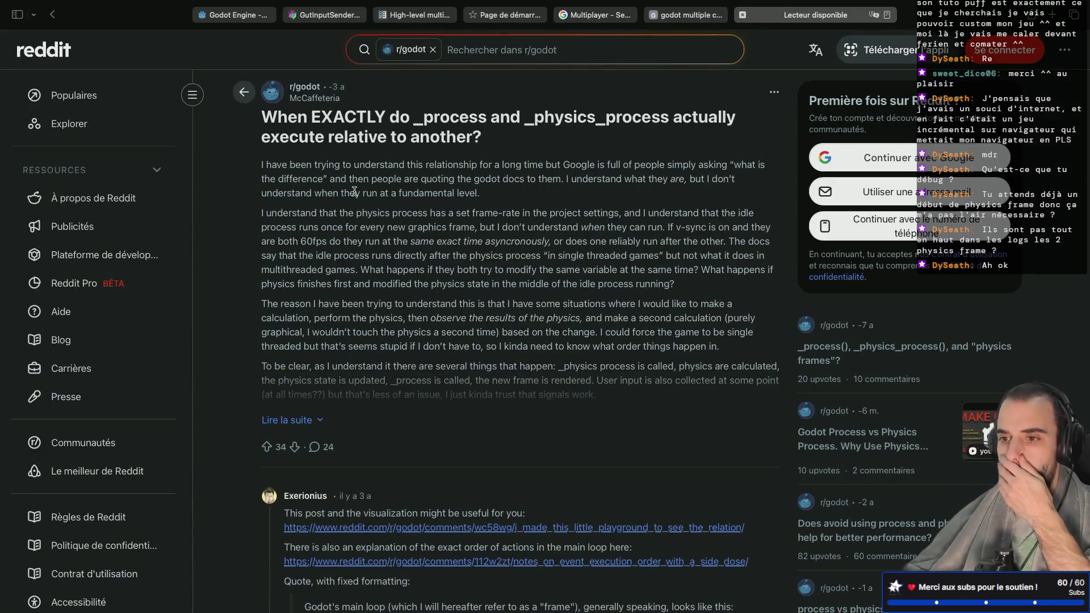
Step: Read Exerionius's comment, select physics_frame in the quote, and open the first linked playground post
{"action": "scroll", "coordinate": [354, 191], "scroll_direction": "down", "scroll_amount": 8}
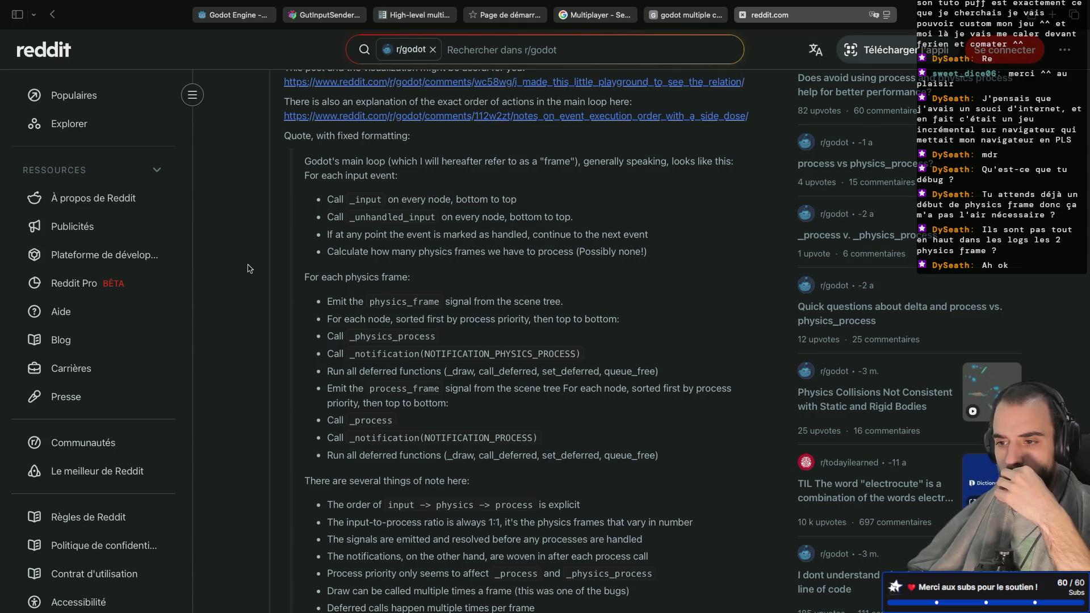
{"action": "scroll", "coordinate": [248, 268], "scroll_direction": "down", "scroll_amount": 1}
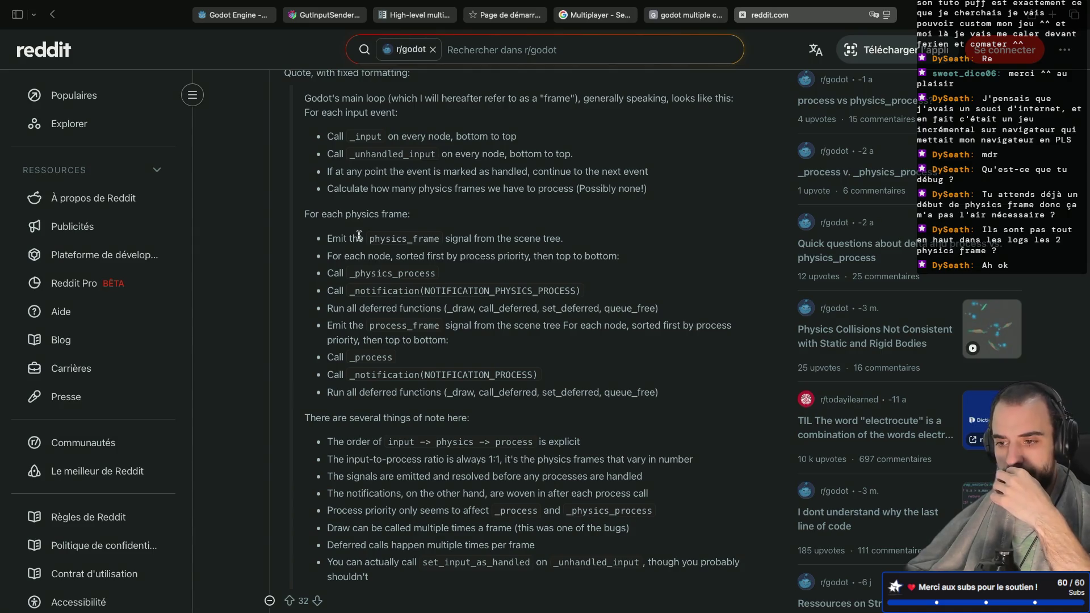
{"action": "double_click", "coordinate": [406, 239]}
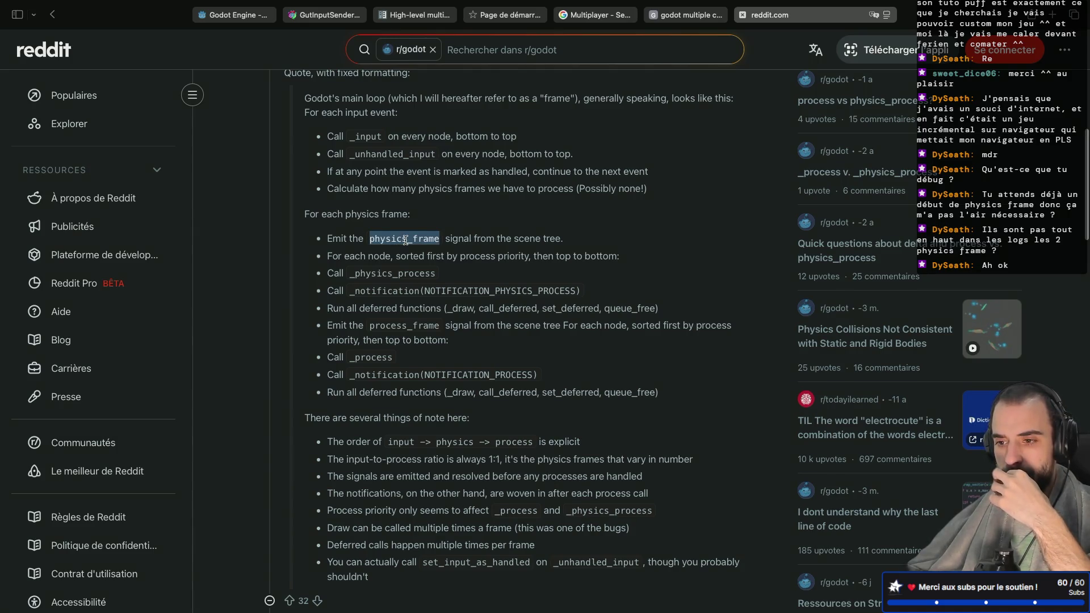
{"action": "scroll", "coordinate": [405, 239], "scroll_direction": "up", "scroll_amount": 2}
{"action": "scroll", "coordinate": [405, 239], "scroll_direction": "down", "scroll_amount": 2}
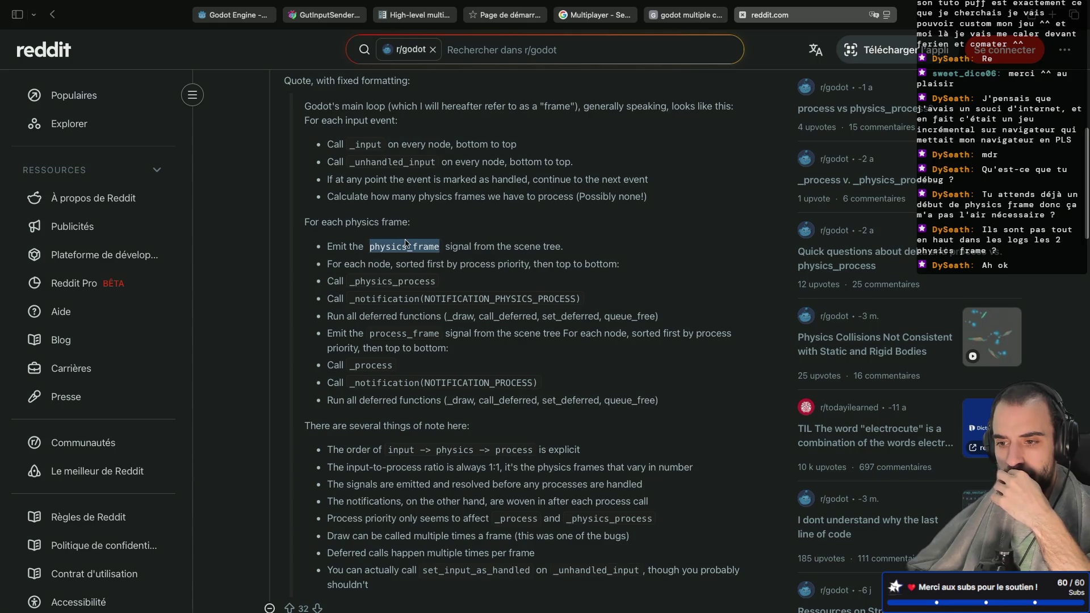
{"action": "scroll", "coordinate": [405, 243], "scroll_direction": "up", "scroll_amount": 6}
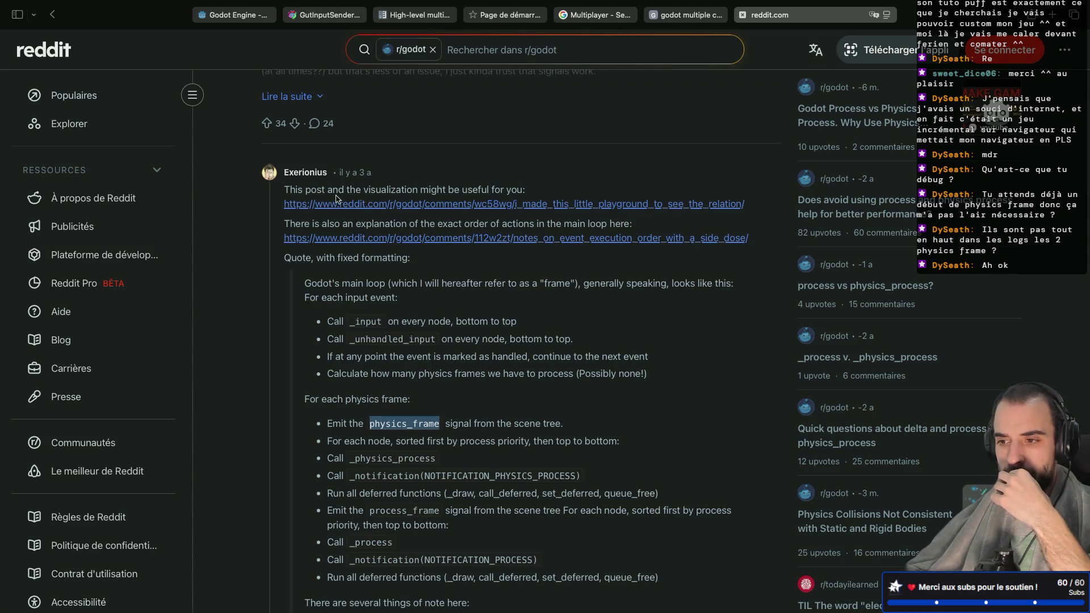
{"action": "left_click", "coordinate": [373, 205]}
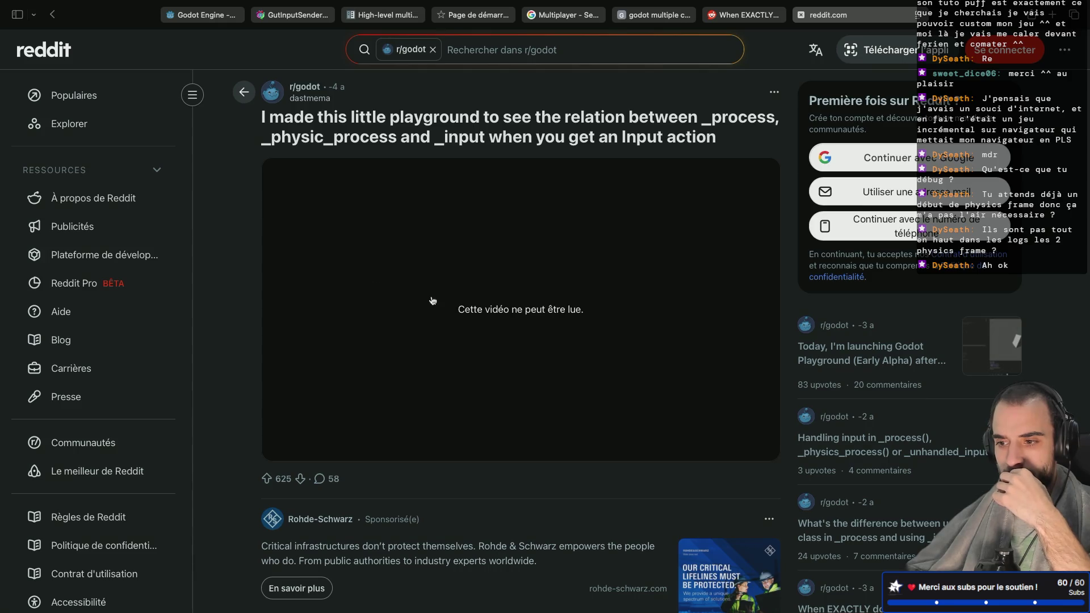
Step: Go back and read the expanded 'Notes on Event Execution Order (with a side dose of Input)' post
{"action": "key", "text": "alt+Left"}
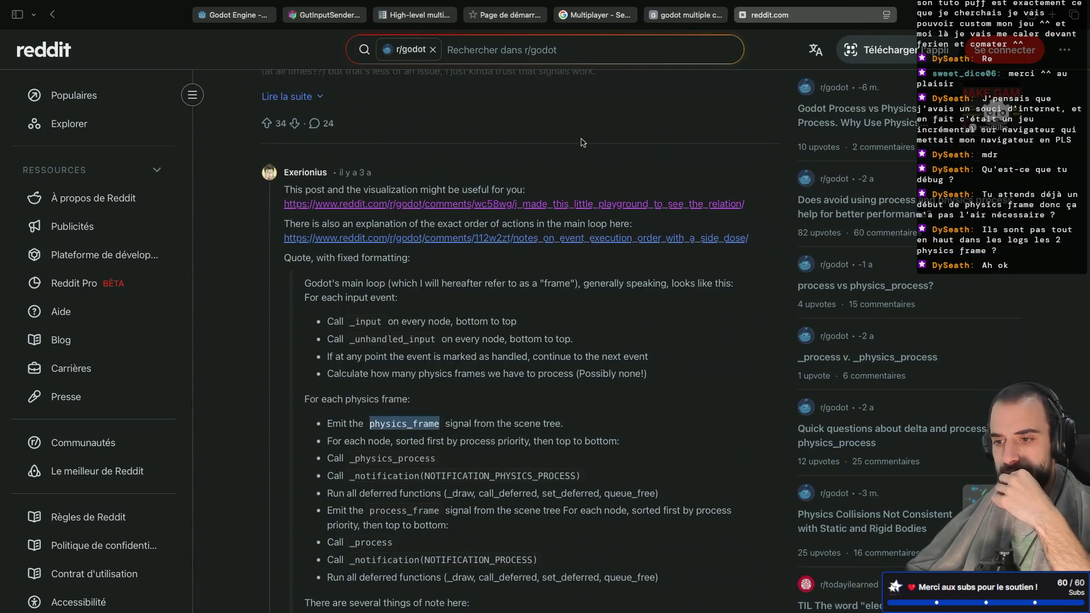
{"action": "left_click", "coordinate": [510, 237]}
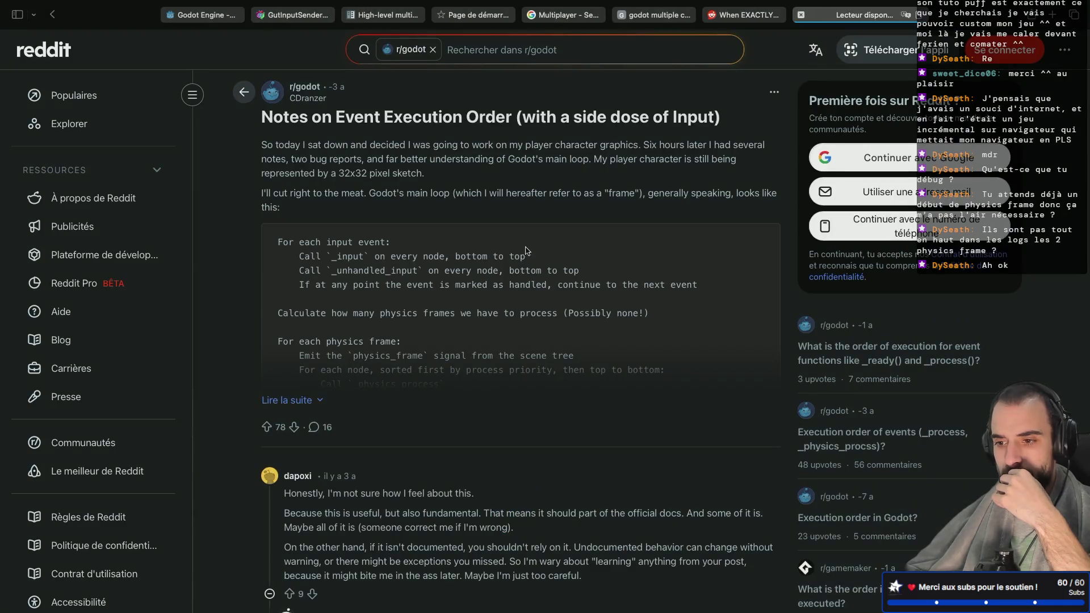
{"action": "left_click", "coordinate": [297, 400]}
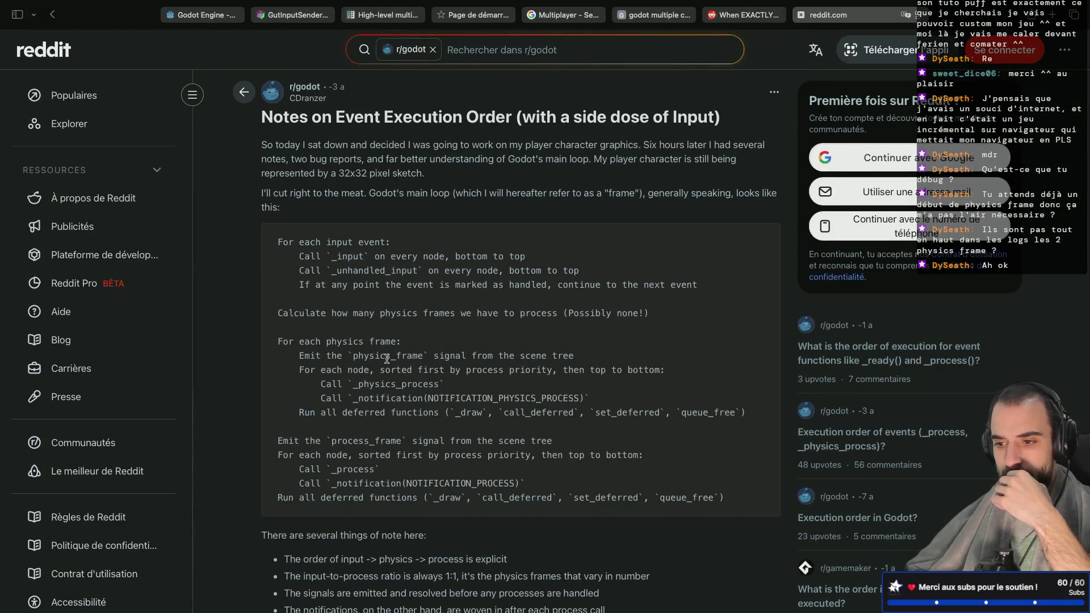
{"action": "scroll", "coordinate": [386, 359], "scroll_direction": "down", "scroll_amount": 1}
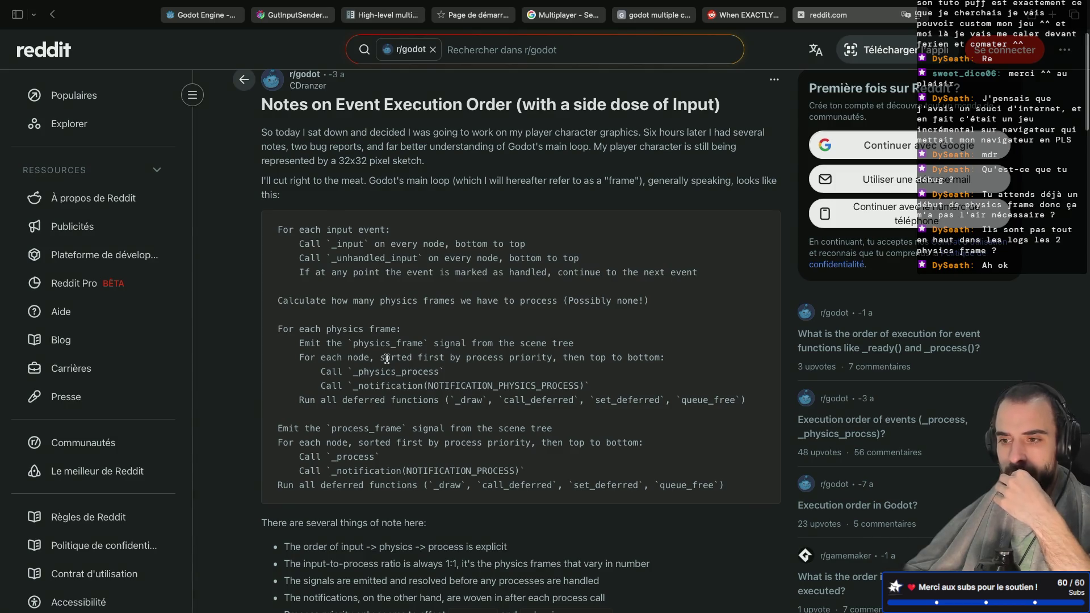
{"action": "scroll", "coordinate": [386, 359], "scroll_direction": "up", "scroll_amount": 1}
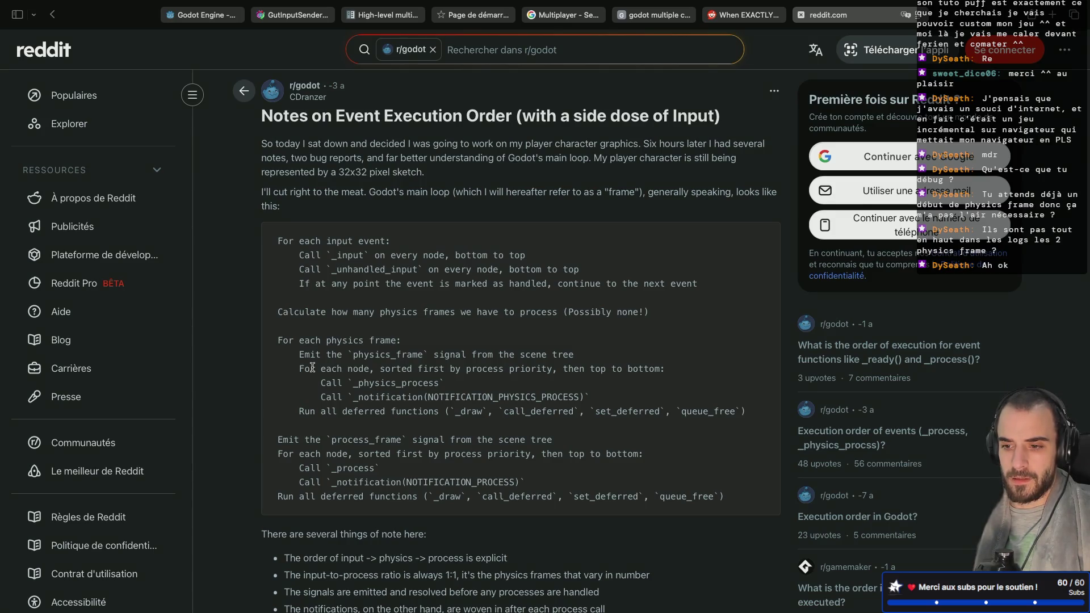
{"action": "scroll", "coordinate": [312, 367], "scroll_direction": "down", "scroll_amount": 1}
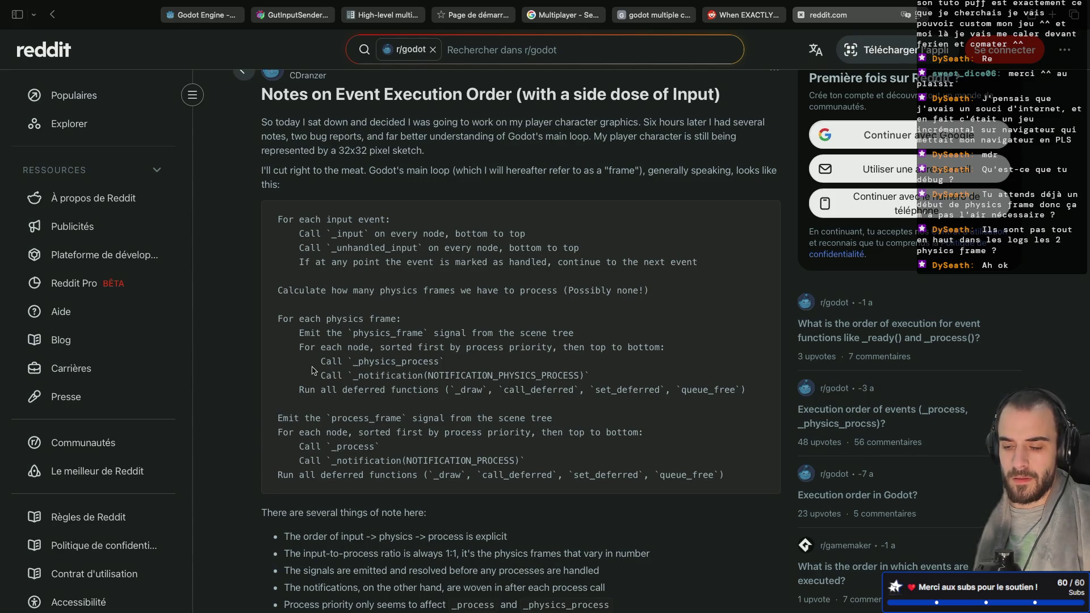
{"action": "scroll", "coordinate": [311, 370], "scroll_direction": "down", "scroll_amount": 2}
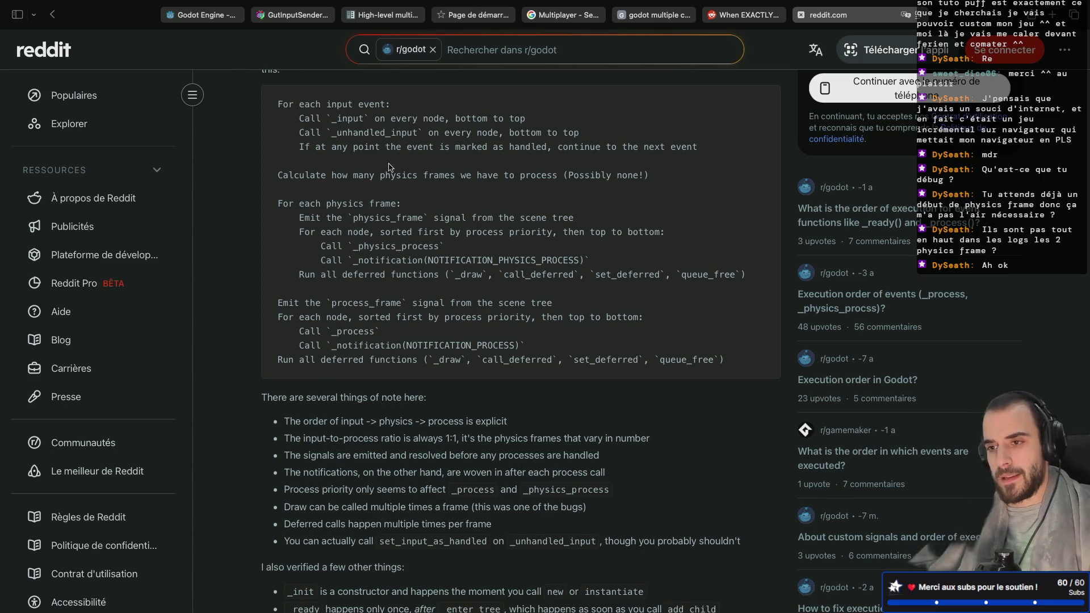
{"action": "key", "text": "alt+Tab"}
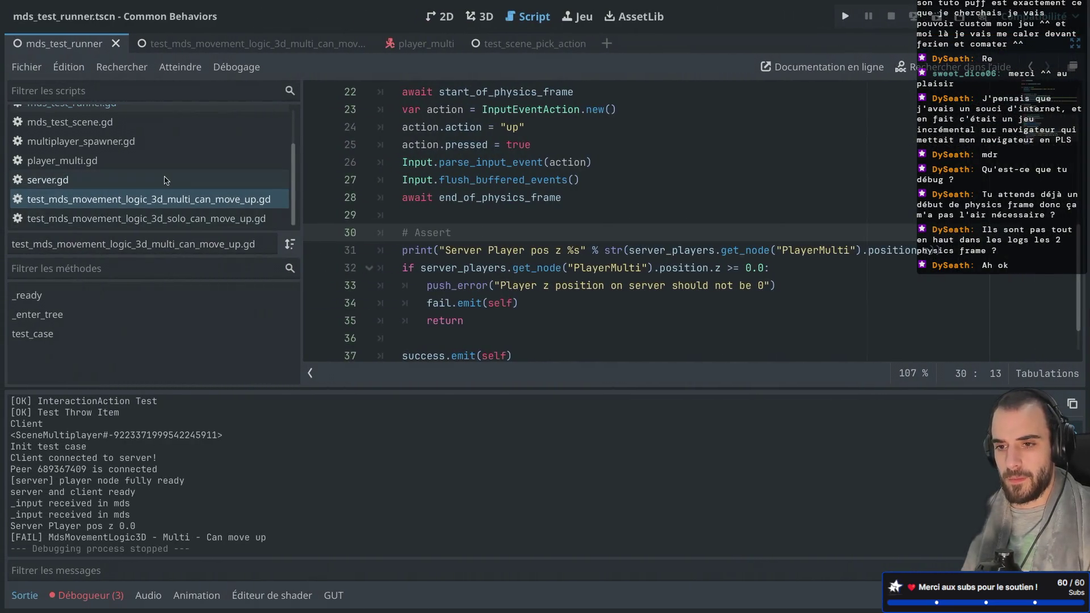
Step: Open mds_test_runner.gd and collapse the Output panel to show more code
{"action": "scroll", "coordinate": [165, 180], "scroll_direction": "up", "scroll_amount": 3}
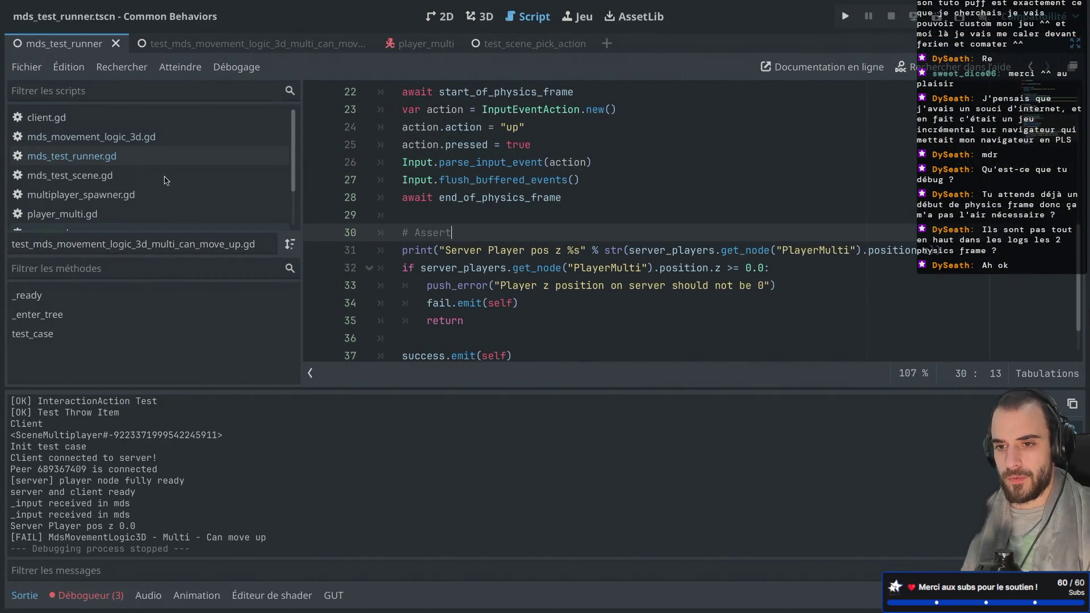
{"action": "left_click", "coordinate": [105, 162]}
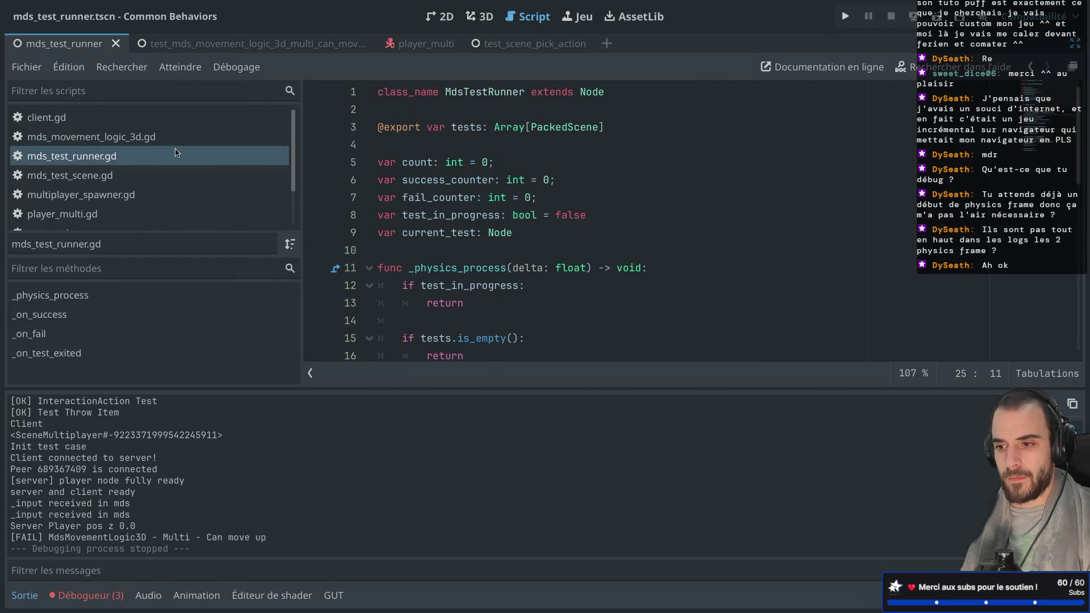
{"action": "scroll", "coordinate": [483, 234], "scroll_direction": "down", "scroll_amount": 4}
{"action": "scroll", "coordinate": [483, 234], "scroll_direction": "down", "scroll_amount": 3}
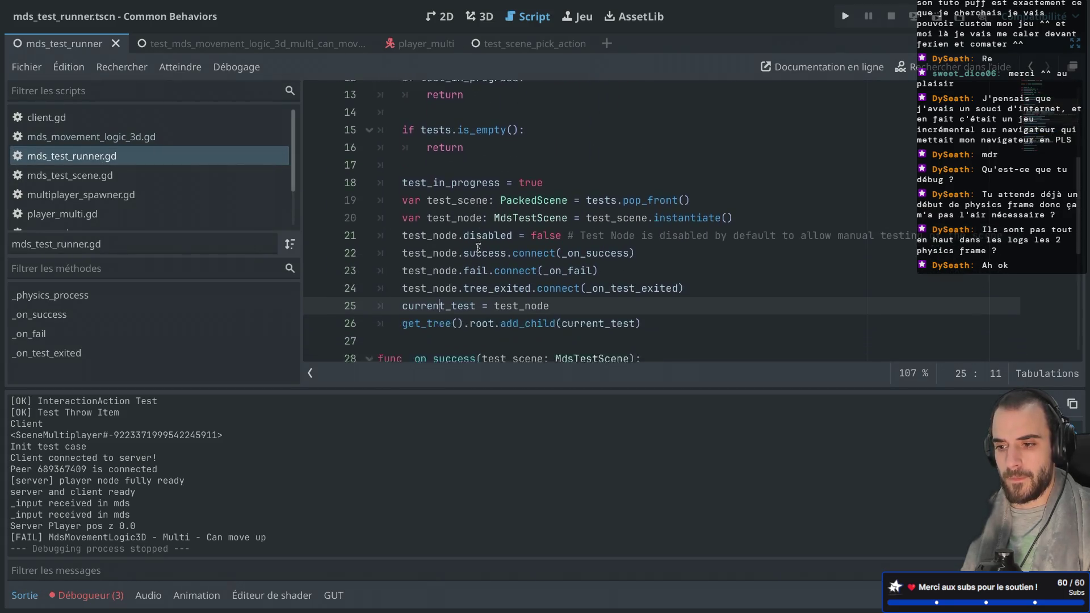
{"action": "left_click", "coordinate": [39, 600]}
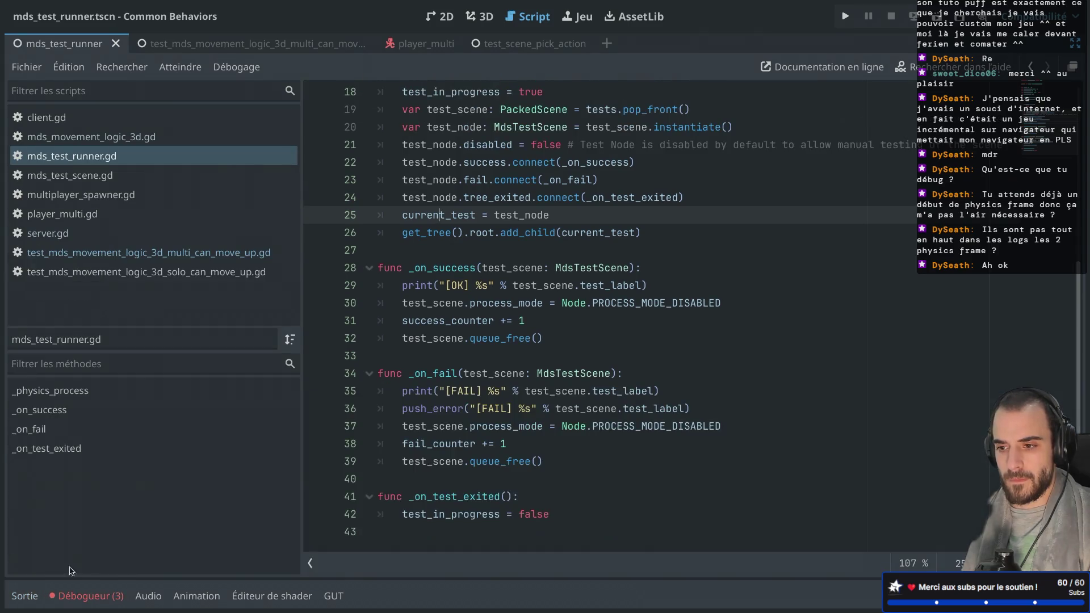
{"action": "scroll", "coordinate": [393, 370], "scroll_direction": "up", "scroll_amount": 1}
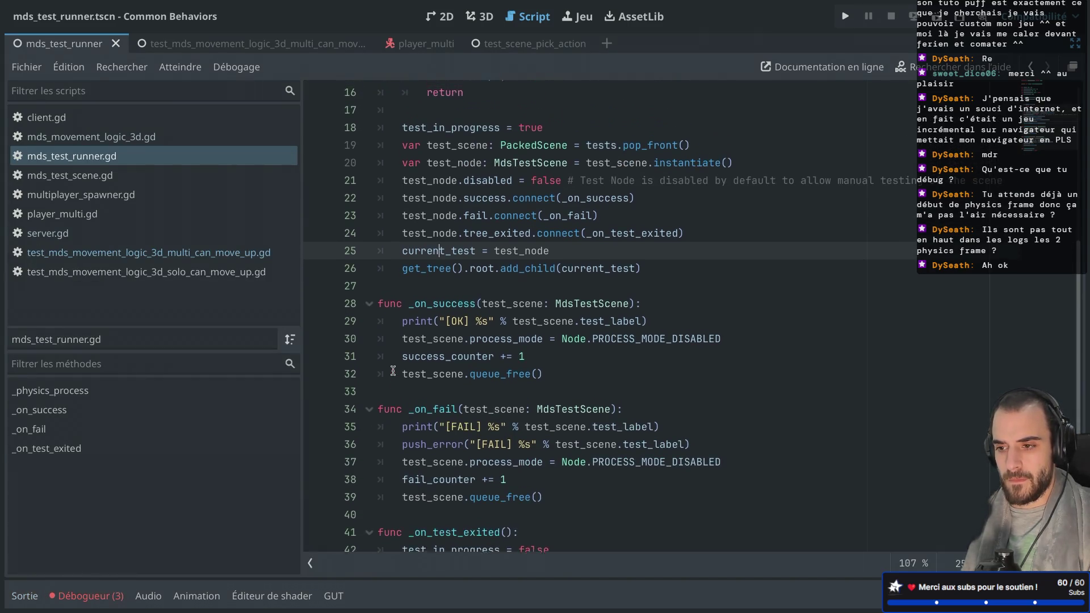
Step: Inspect current_test, the success signal and tree_exited, then switch to mds_test_scene.gd
{"action": "double_click", "coordinate": [567, 273]}
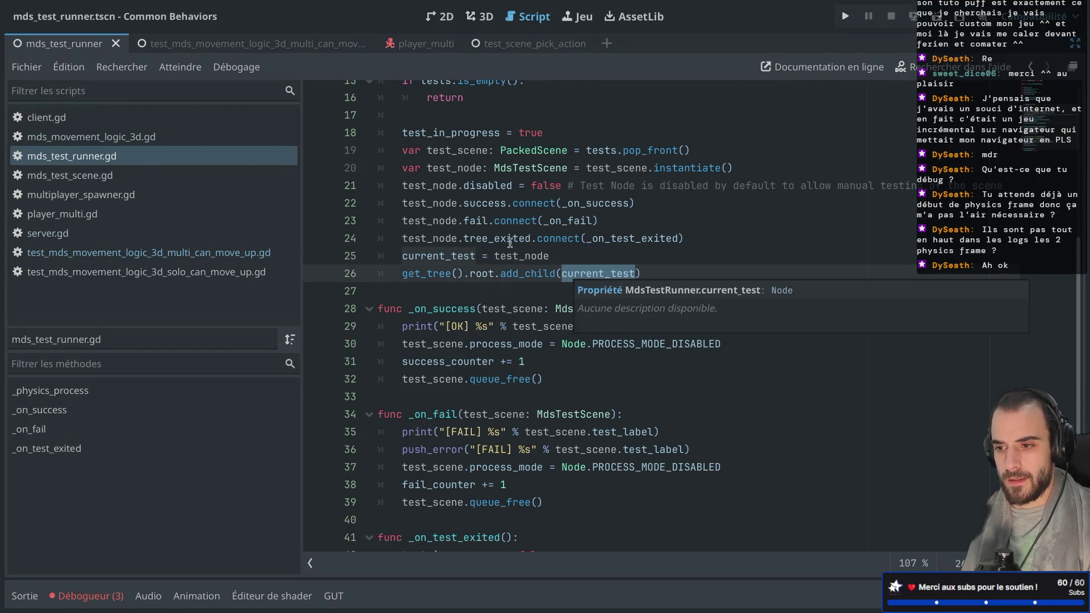
{"action": "double_click", "coordinate": [486, 203]}
{"action": "double_click", "coordinate": [490, 238]}
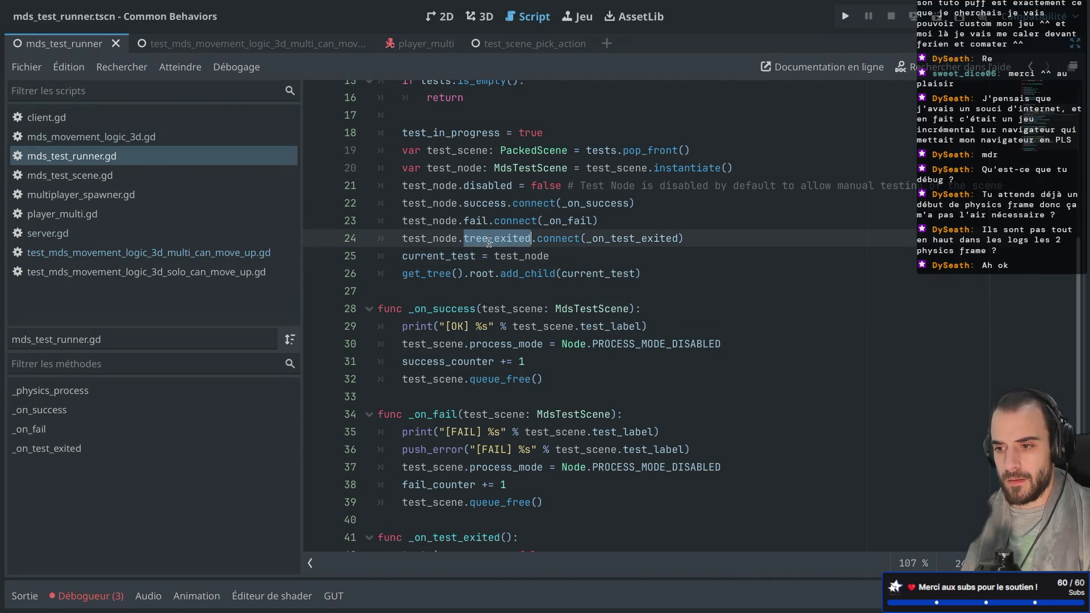
{"action": "scroll", "coordinate": [489, 242], "scroll_direction": "down", "scroll_amount": 1}
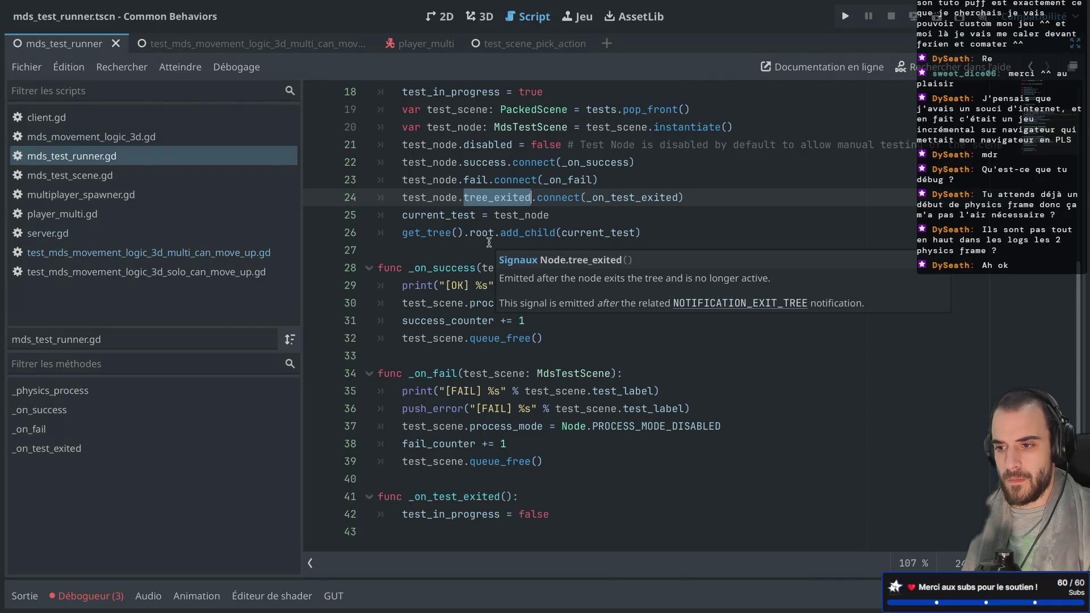
{"action": "scroll", "coordinate": [488, 242], "scroll_direction": "up", "scroll_amount": 2}
{"action": "left_click", "coordinate": [480, 193]}
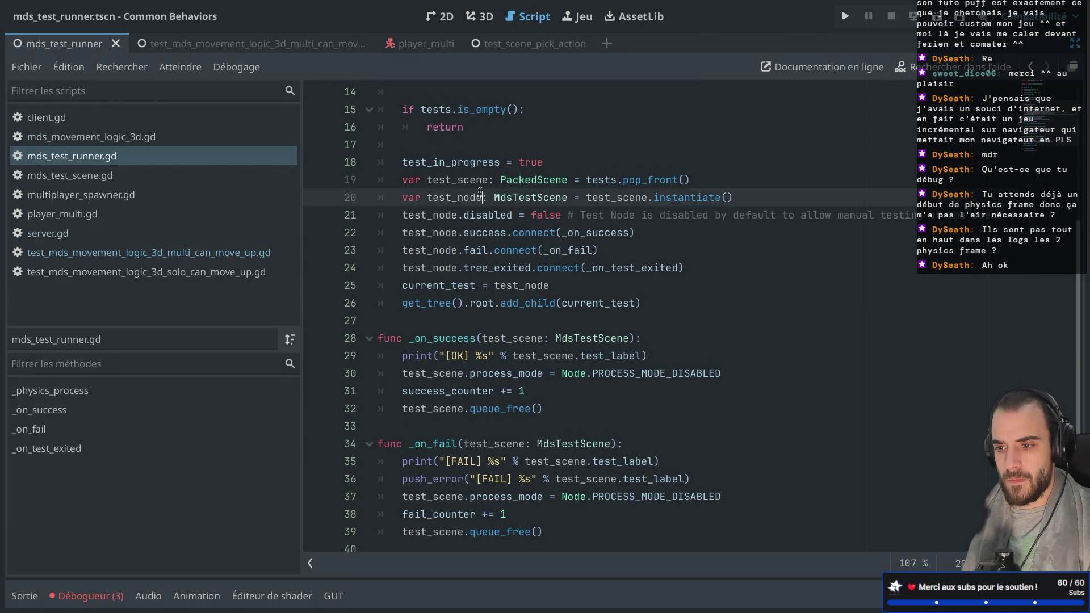
{"action": "scroll", "coordinate": [480, 192], "scroll_direction": "up", "scroll_amount": 2}
{"action": "scroll", "coordinate": [479, 192], "scroll_direction": "down", "scroll_amount": 1}
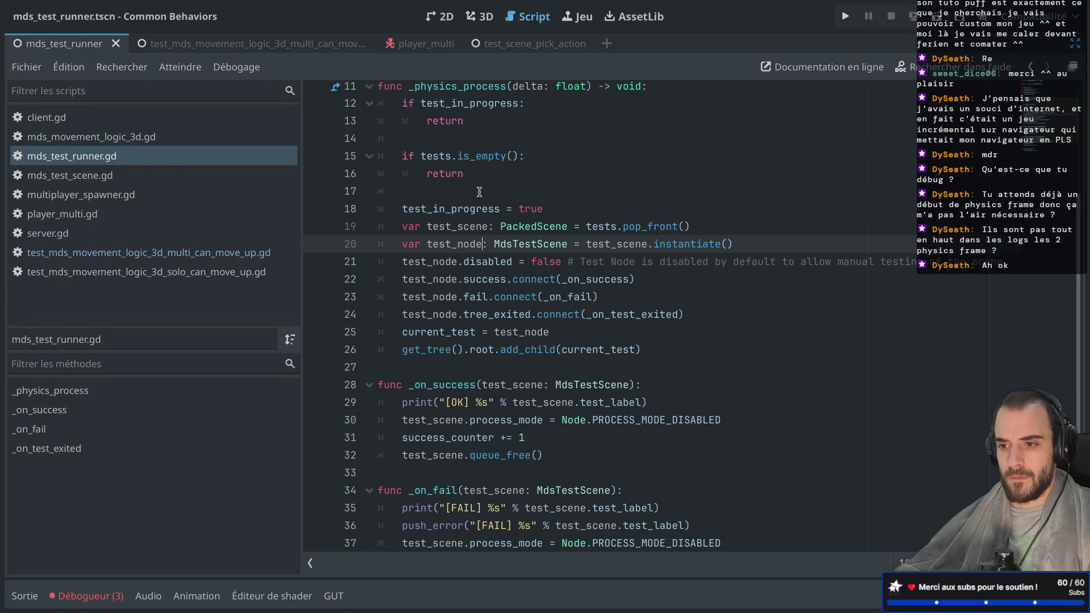
{"action": "scroll", "coordinate": [479, 192], "scroll_direction": "up", "scroll_amount": 3}
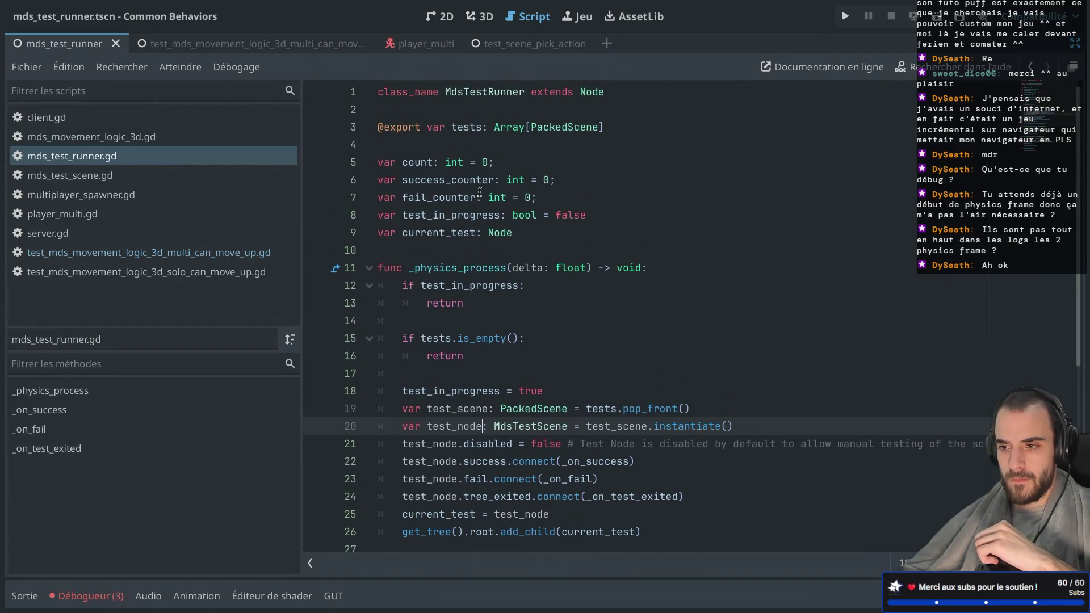
{"action": "scroll", "coordinate": [478, 191], "scroll_direction": "down", "scroll_amount": 4}
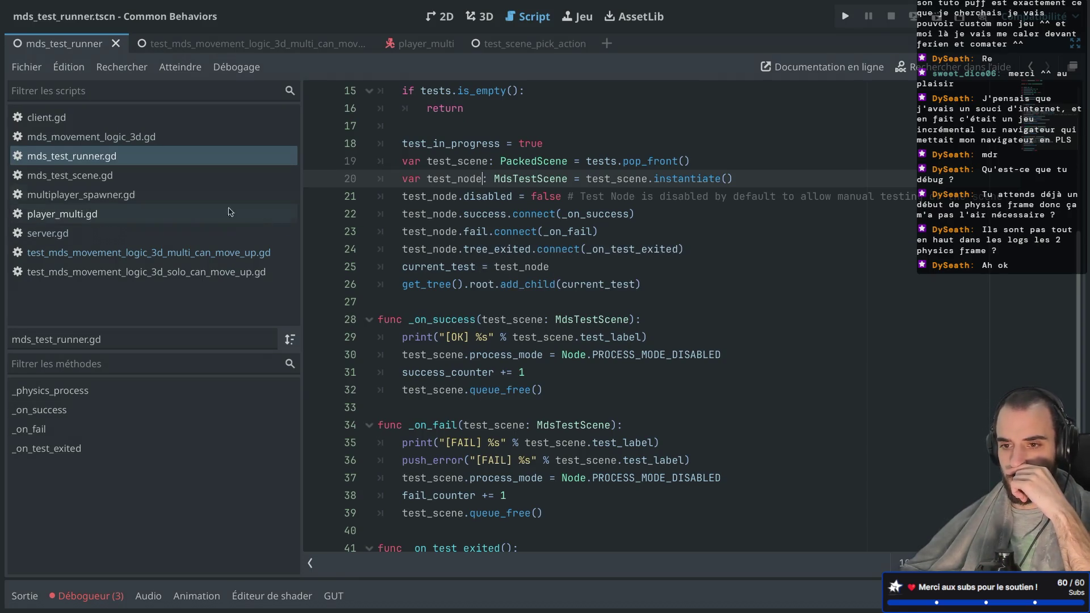
{"action": "left_click", "coordinate": [188, 175]}
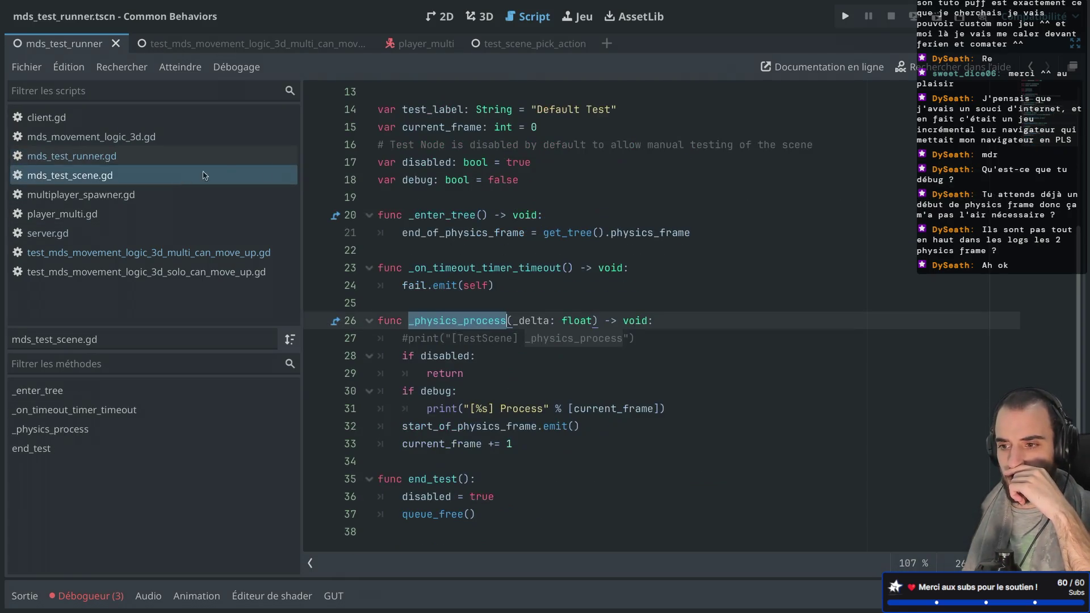
Step: Review the commented print line and empty line 19 in mds_test_scene.gd
{"action": "left_click", "coordinate": [470, 339]}
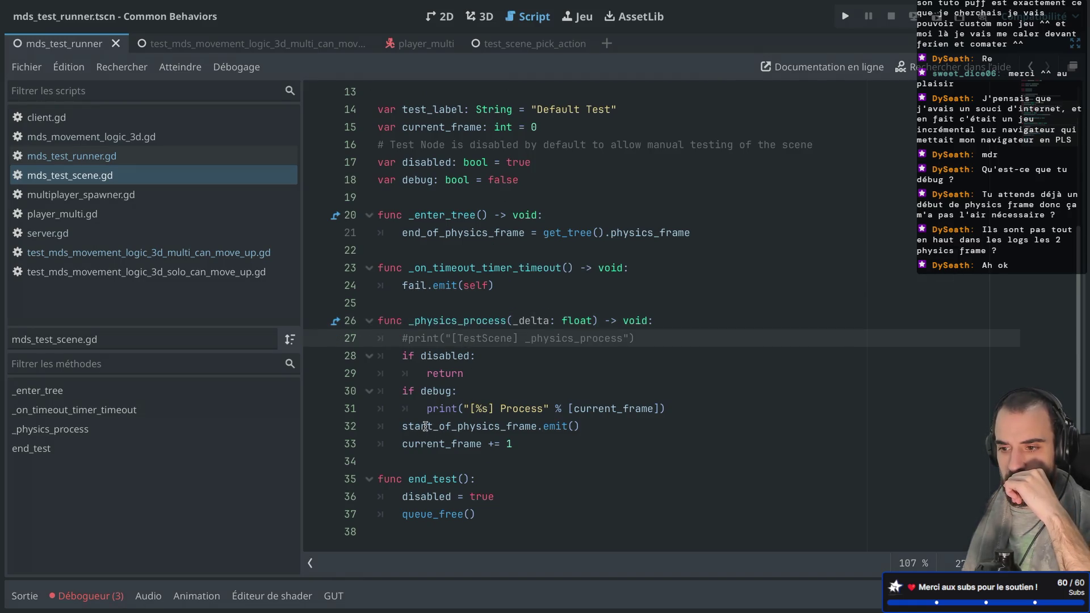
{"action": "mouse_move", "coordinate": [441, 388]}
{"action": "scroll", "coordinate": [441, 388], "scroll_direction": "up", "scroll_amount": 3}
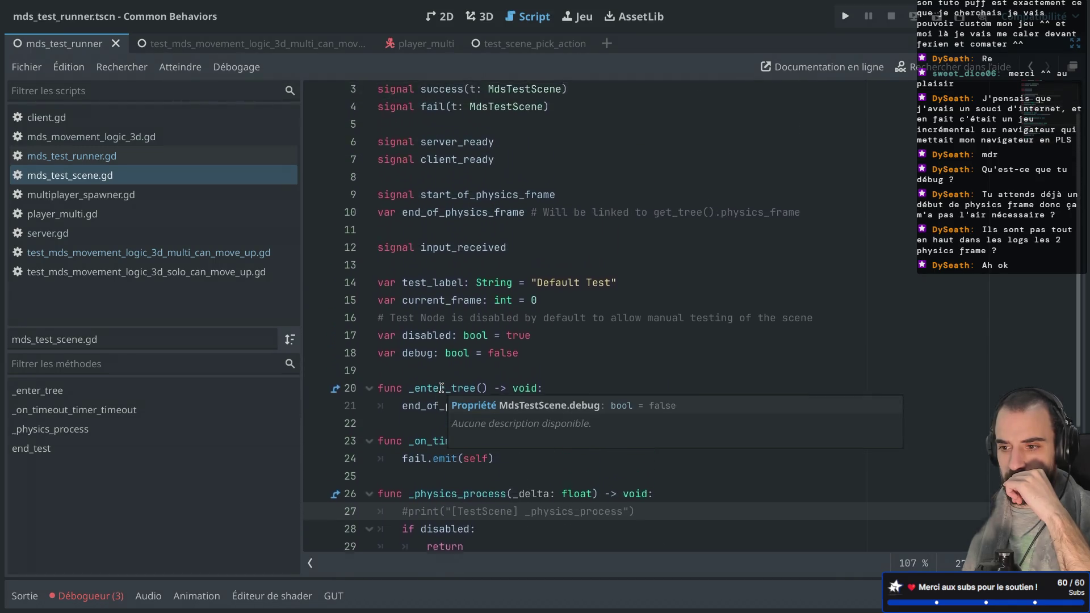
{"action": "scroll", "coordinate": [441, 388], "scroll_direction": "down", "scroll_amount": 3}
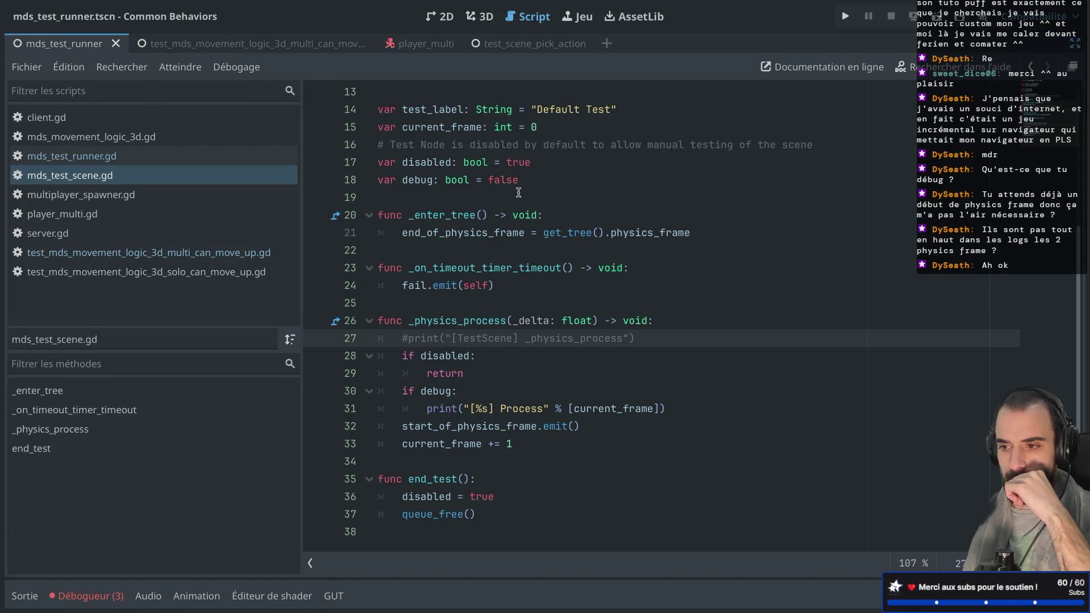
{"action": "left_click", "coordinate": [448, 202]}
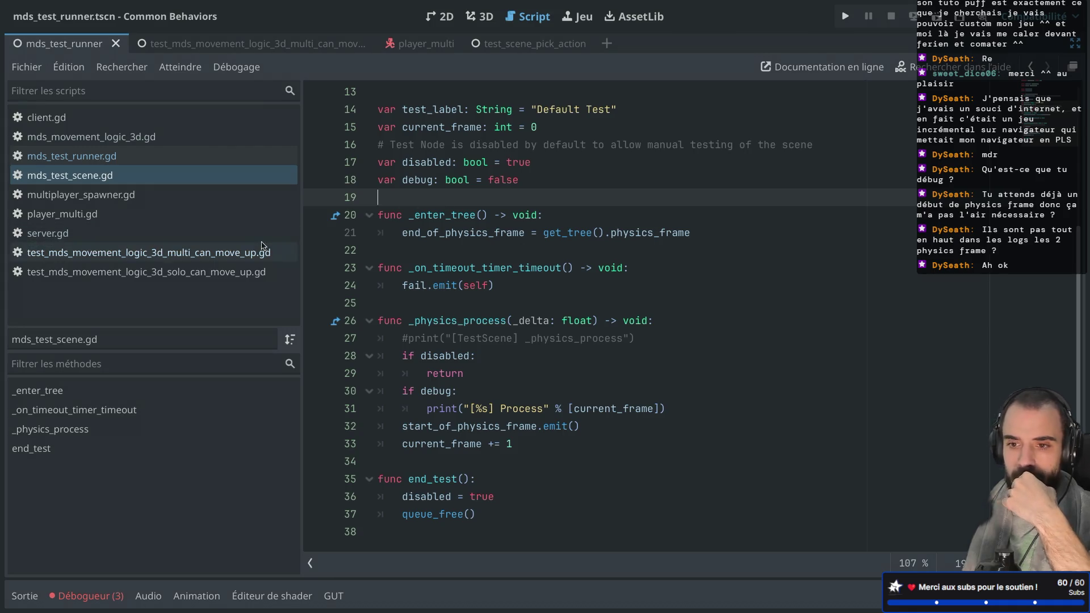
Step: Compare end_of_physics_frame between mds_test_scene.gd and the can-move-up test, ending after its await
{"action": "left_click", "coordinate": [119, 251]}
{"action": "scroll", "coordinate": [459, 207], "scroll_direction": "up", "scroll_amount": 1}
{"action": "mouse_move", "coordinate": [380, 163]}
{"action": "left_mouse_down"}
{"action": "mouse_move", "coordinate": [435, 180]}
{"action": "mouse_move", "coordinate": [439, 194]}
{"action": "left_mouse_up"}
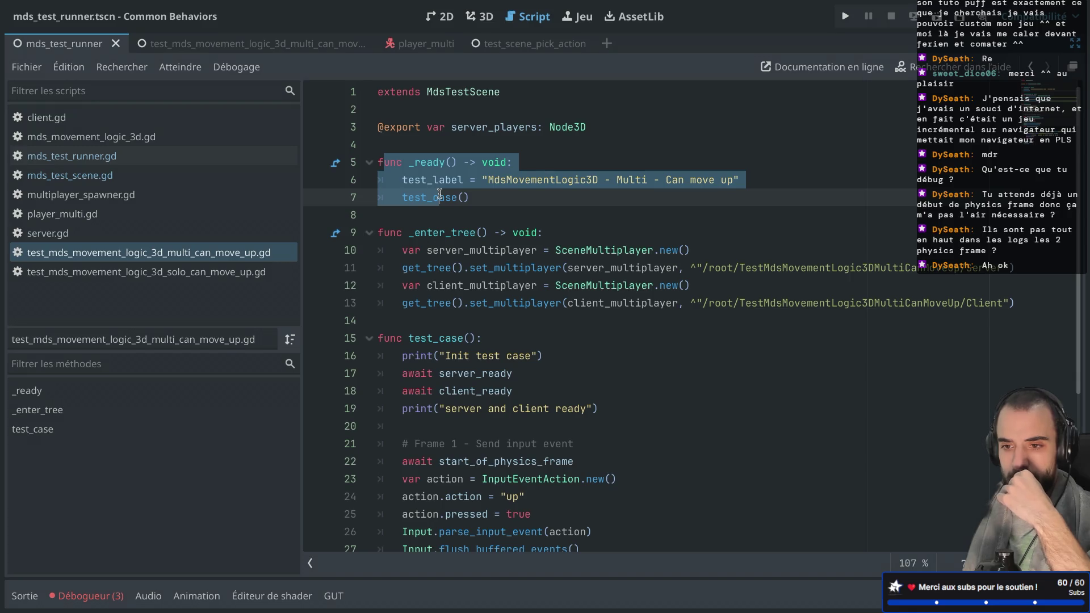
{"action": "left_click", "coordinate": [194, 176]}
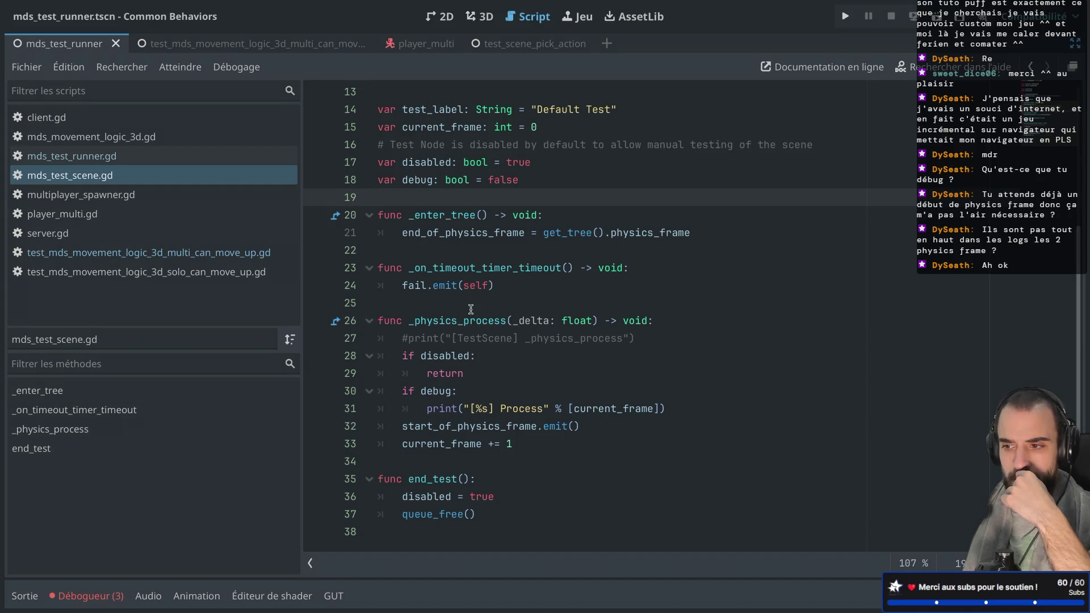
{"action": "left_click_drag", "start_coordinate": [415, 232], "coordinate": [464, 232]}
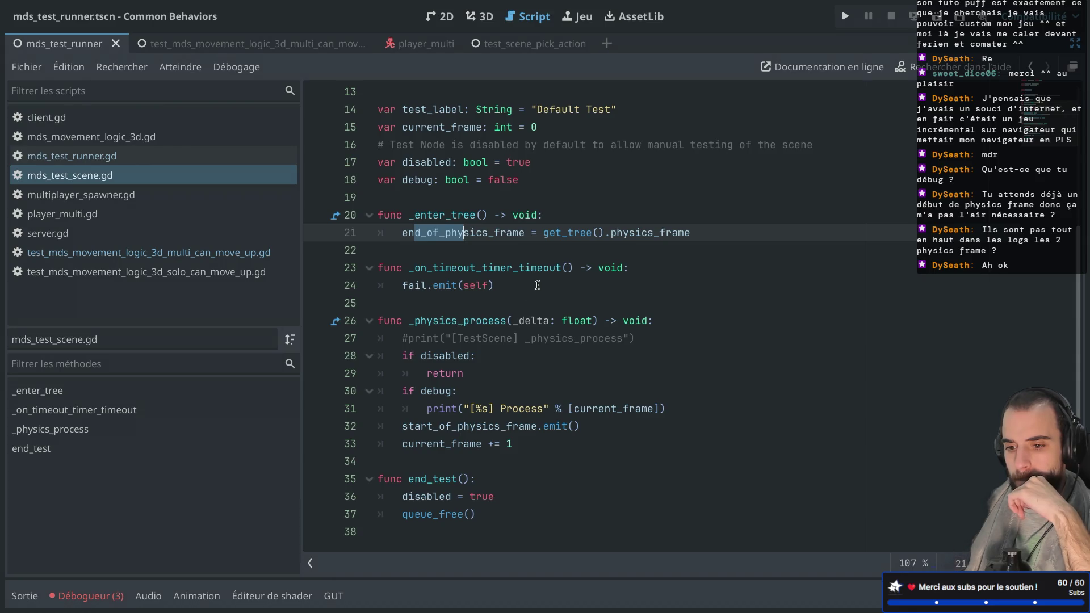
{"action": "left_click", "coordinate": [202, 252]}
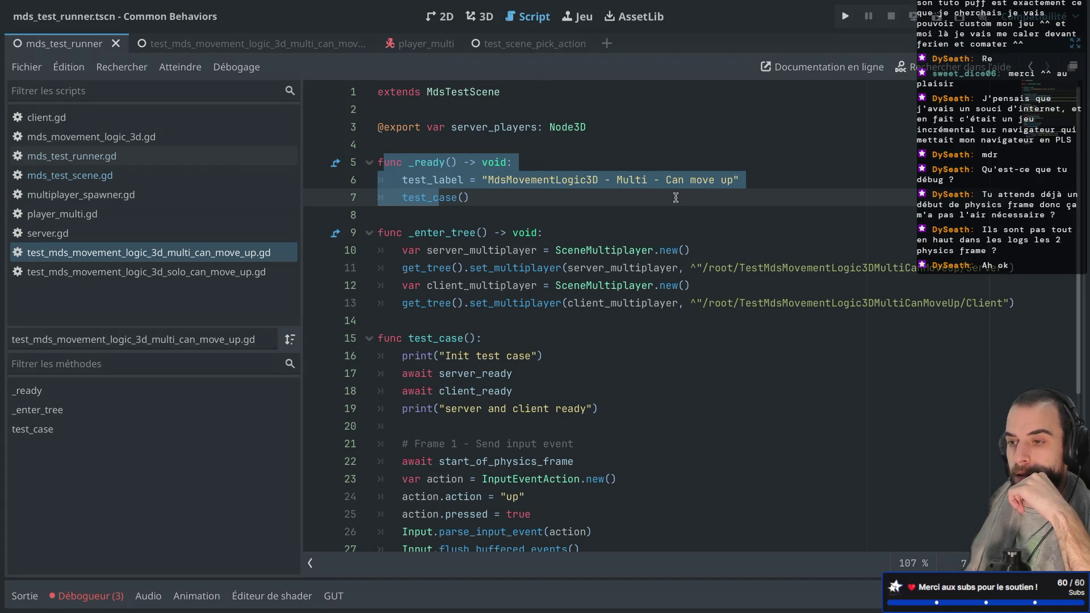
{"action": "scroll", "coordinate": [631, 242], "scroll_direction": "down", "scroll_amount": 4}
{"action": "left_click", "coordinate": [582, 338]}
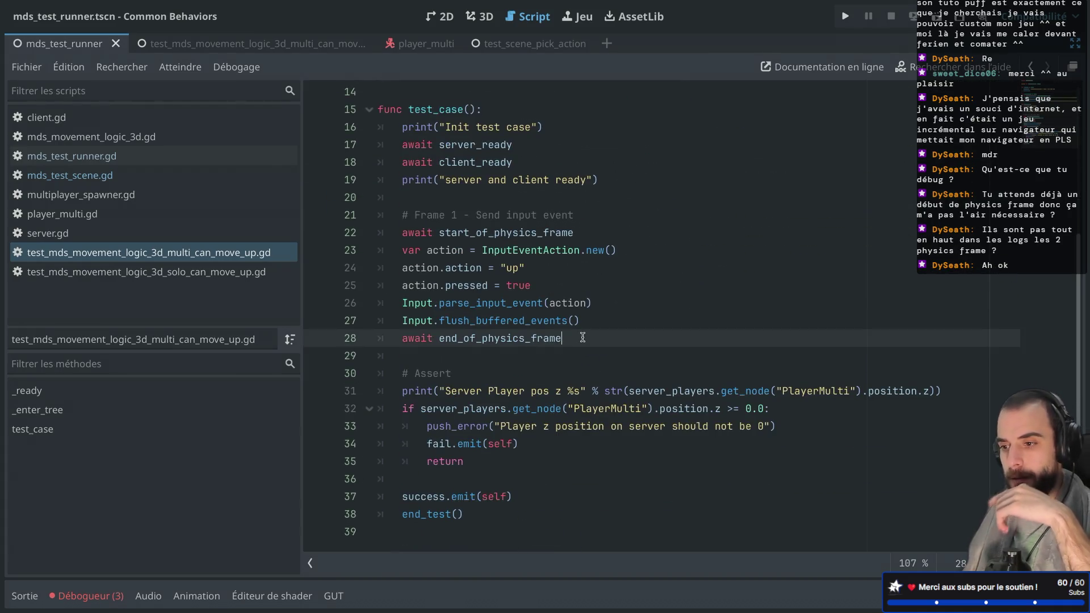
Step: Add 'await start_of_physics_frame' on a new line after the end_of_physics_frame await
{"action": "key", "text": "Return"}
{"action": "key", "text": "Return"}
{"action": "type", "text": "await start"}
{"action": "key", "text": "Return"}
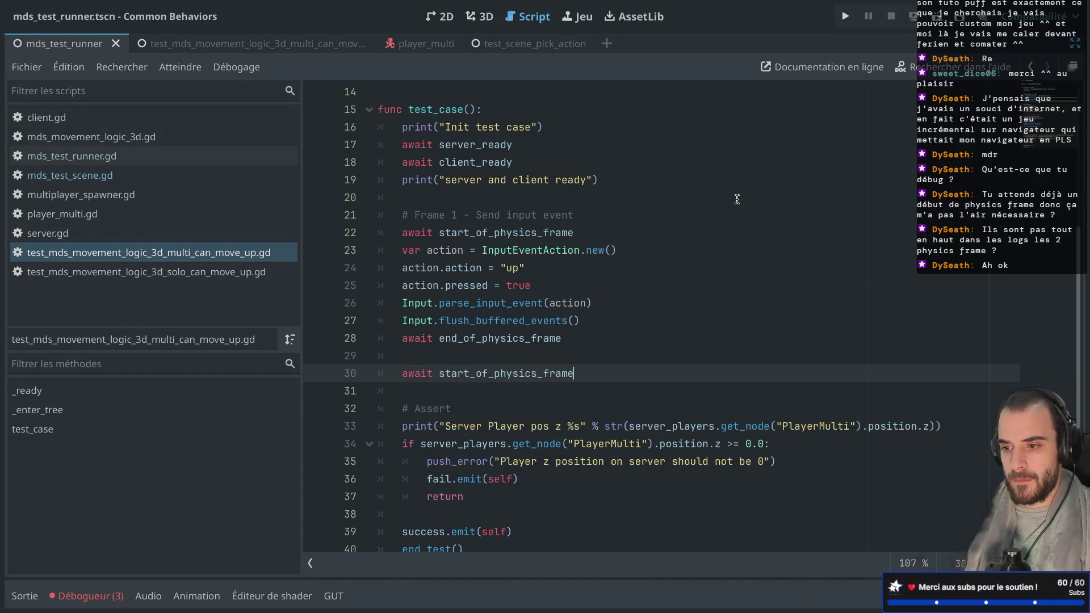
Step: Re-run the project, confirm [OK] MdsMovementLogic3D - Multi - Can move up, and close the game window
{"action": "key", "text": "super+r"}
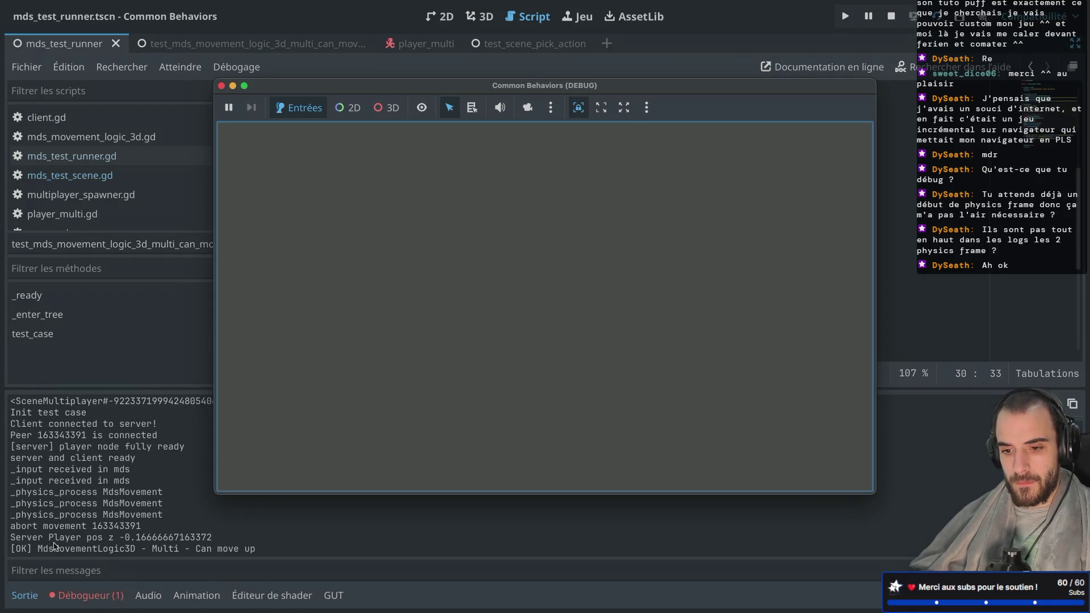
{"action": "left_click", "coordinate": [62, 502]}
{"action": "mouse_move", "coordinate": [67, 503]}
{"action": "left_mouse_down"}
{"action": "mouse_move", "coordinate": [126, 504]}
{"action": "mouse_move", "coordinate": [128, 515]}
{"action": "left_mouse_up"}
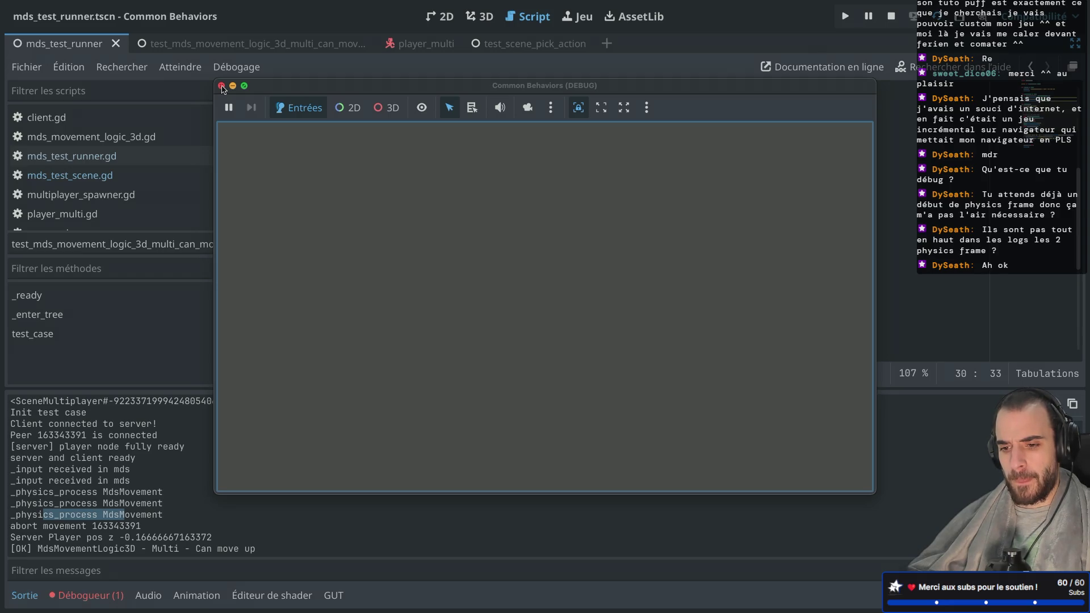
{"action": "left_click", "coordinate": [221, 86]}
{"action": "left_click", "coordinate": [465, 195]}
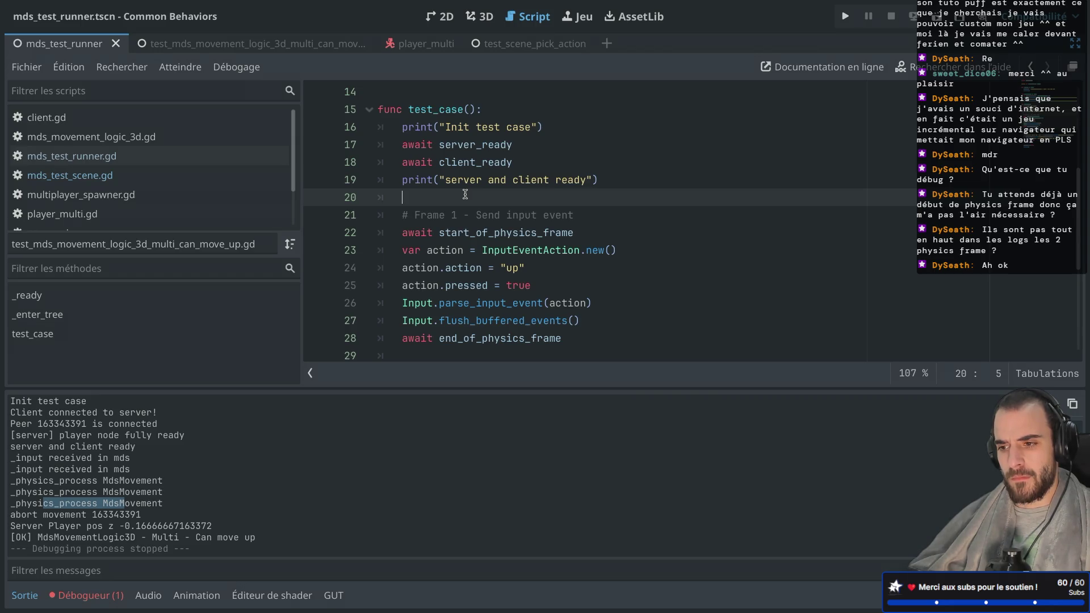
Step: Review the frame awaits, then select the debug print on line 36 of mds_movement_logic_3d.gd
{"action": "scroll", "coordinate": [465, 194], "scroll_direction": "down", "scroll_amount": 3}
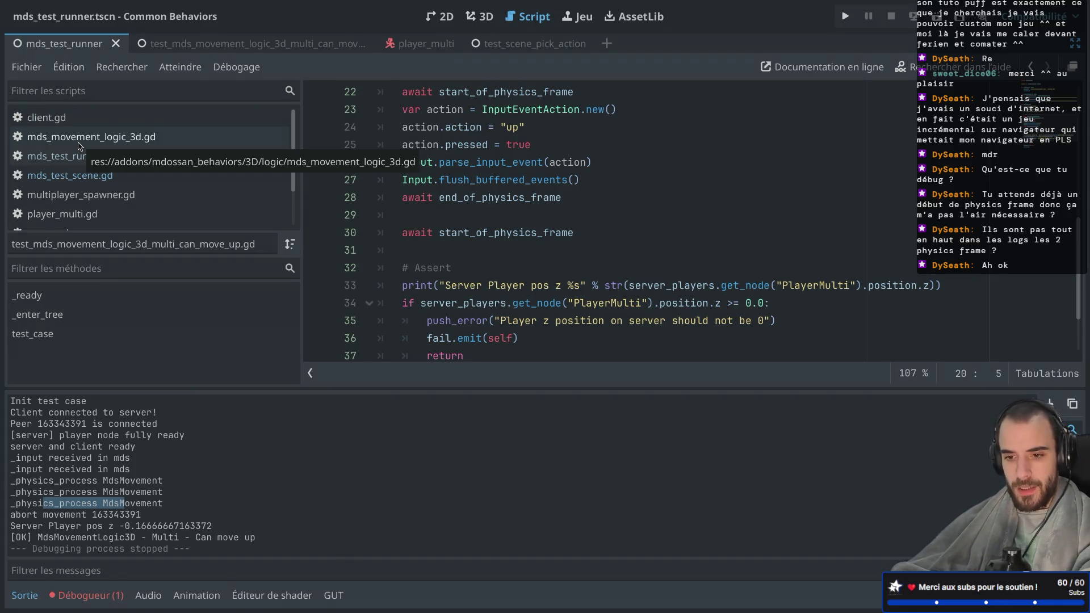
{"action": "left_click_drag", "start_coordinate": [428, 198], "coordinate": [452, 198]}
{"action": "left_click_drag", "start_coordinate": [427, 234], "coordinate": [506, 234]}
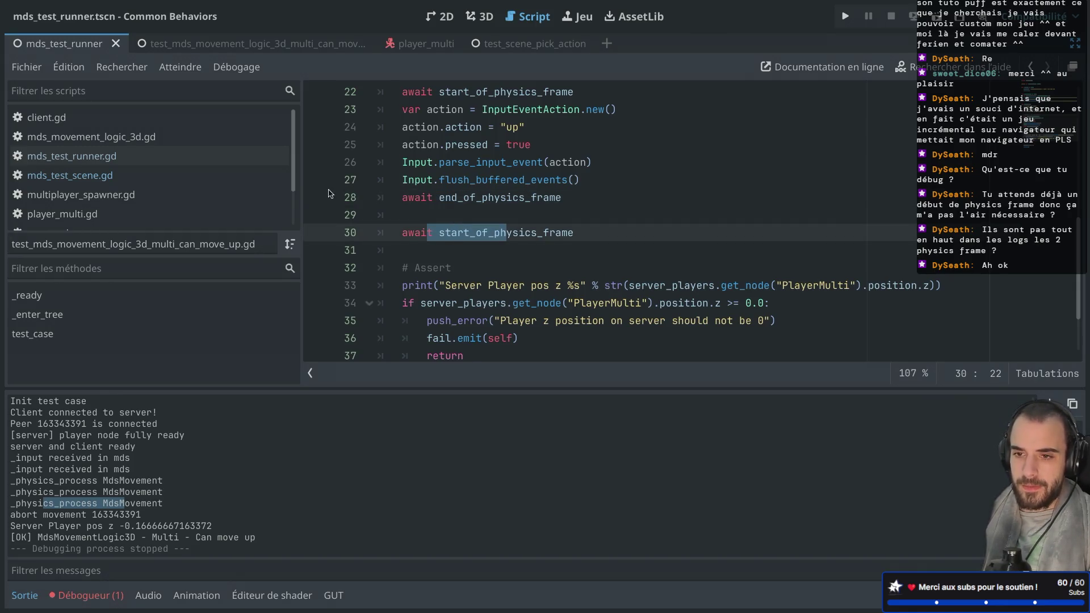
{"action": "scroll", "coordinate": [141, 195], "scroll_direction": "down", "scroll_amount": 1}
{"action": "scroll", "coordinate": [141, 195], "scroll_direction": "down", "scroll_amount": 1}
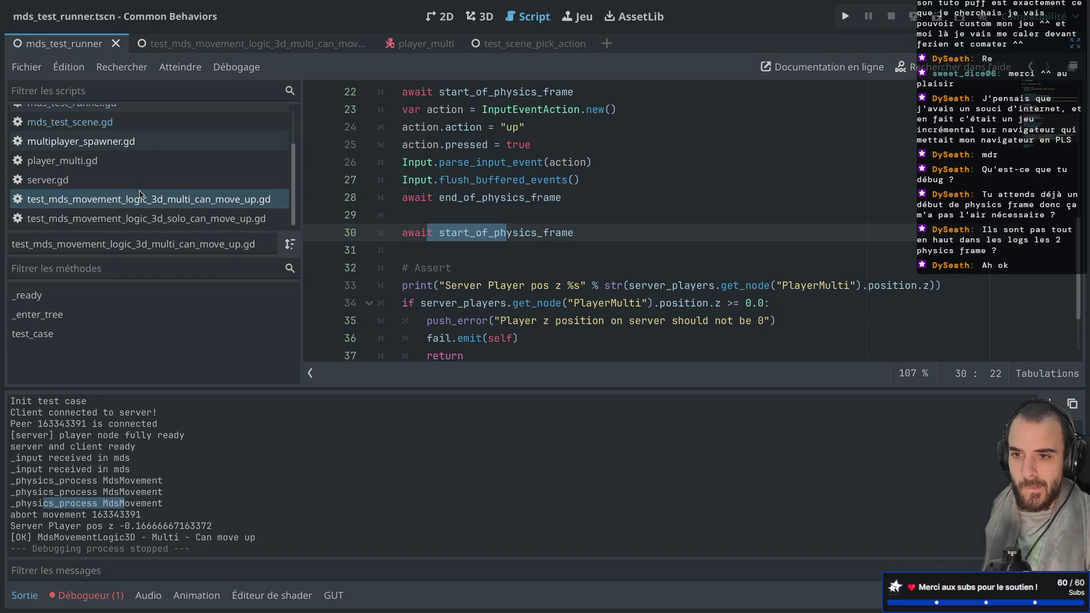
{"action": "scroll", "coordinate": [139, 194], "scroll_direction": "up", "scroll_amount": 3}
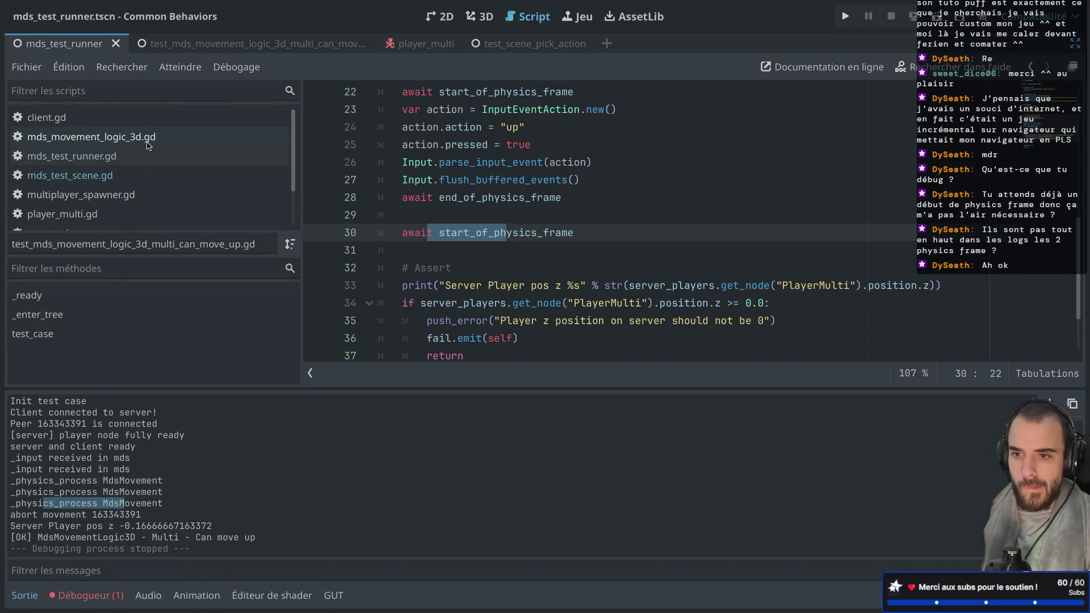
{"action": "left_click", "coordinate": [148, 145]}
{"action": "scroll", "coordinate": [397, 238], "scroll_direction": "down", "scroll_amount": 1}
{"action": "left_click", "coordinate": [394, 242]}
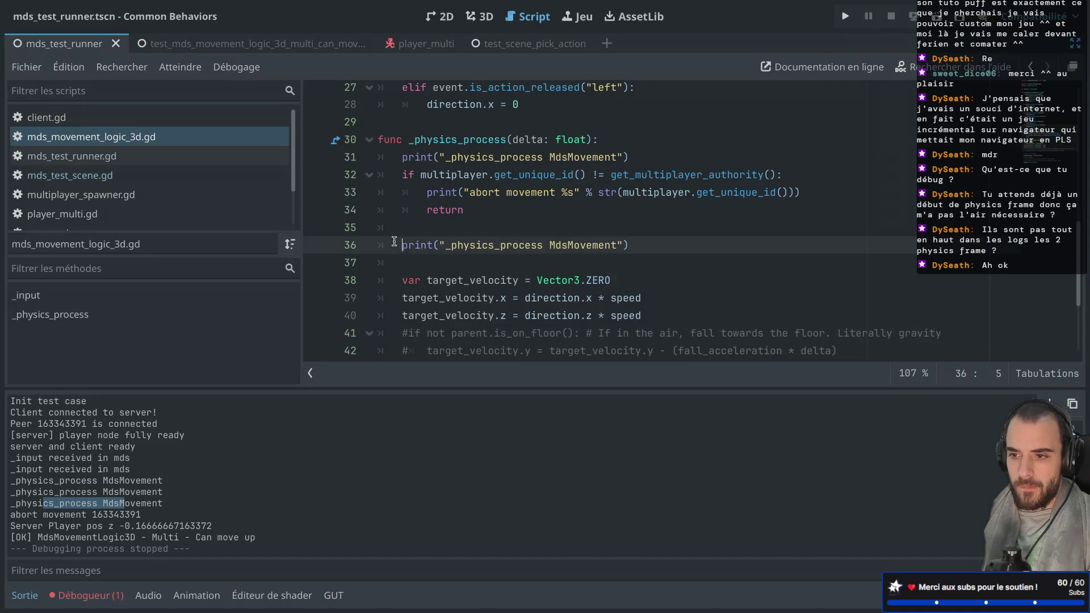
{"action": "left_click_drag", "start_coordinate": [394, 242], "coordinate": [512, 245]}
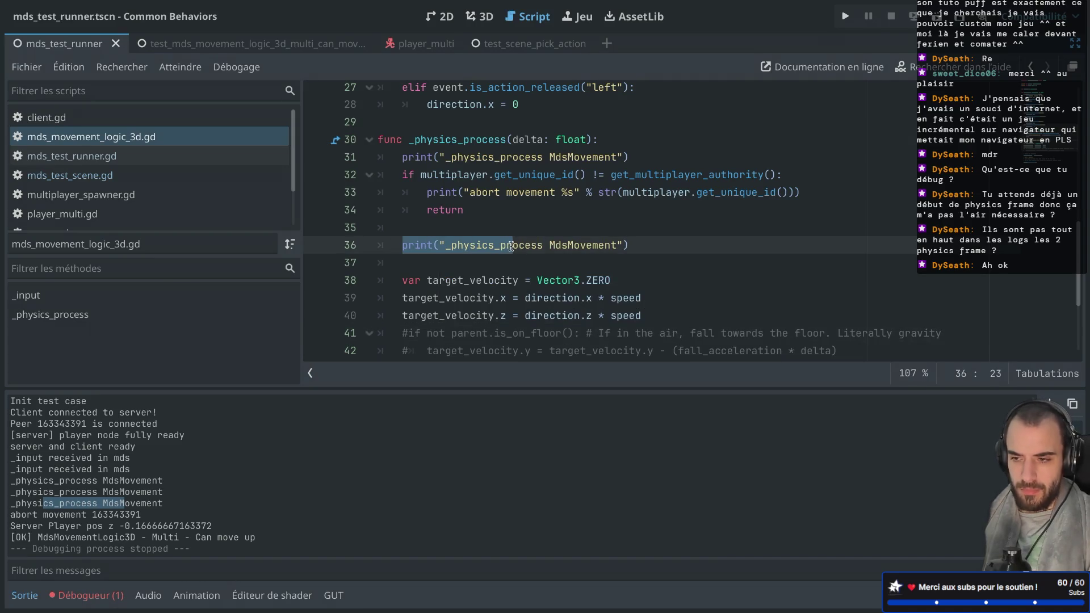
Step: Switch to the can-move-up test scene and its script in distraction-free mode
{"action": "key", "text": "ctrl+shift+F11"}
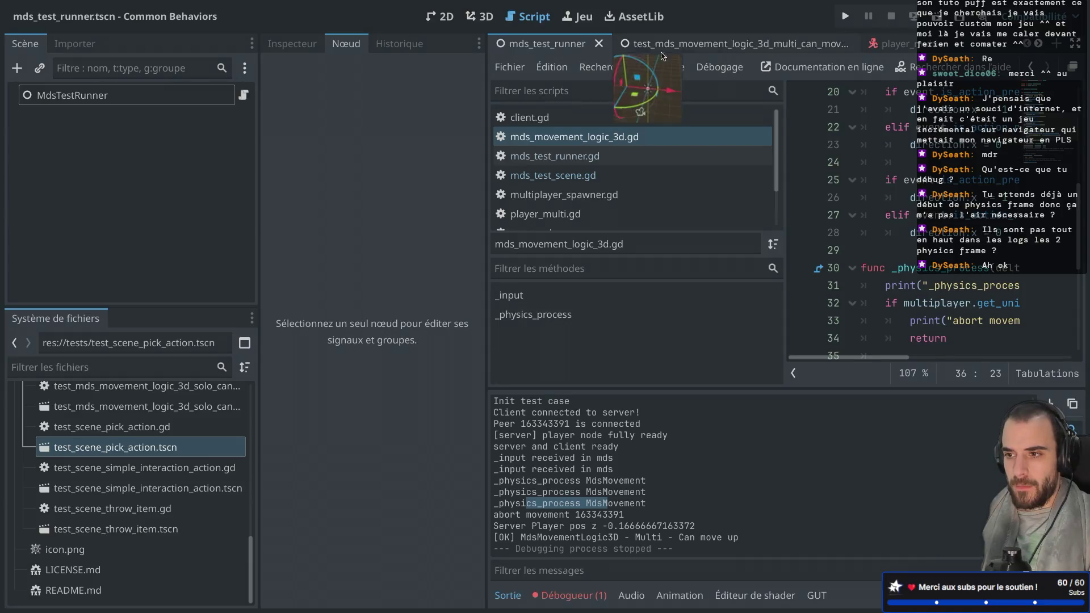
{"action": "left_click", "coordinate": [664, 46]}
{"action": "key", "text": "ctrl+shift+F11"}
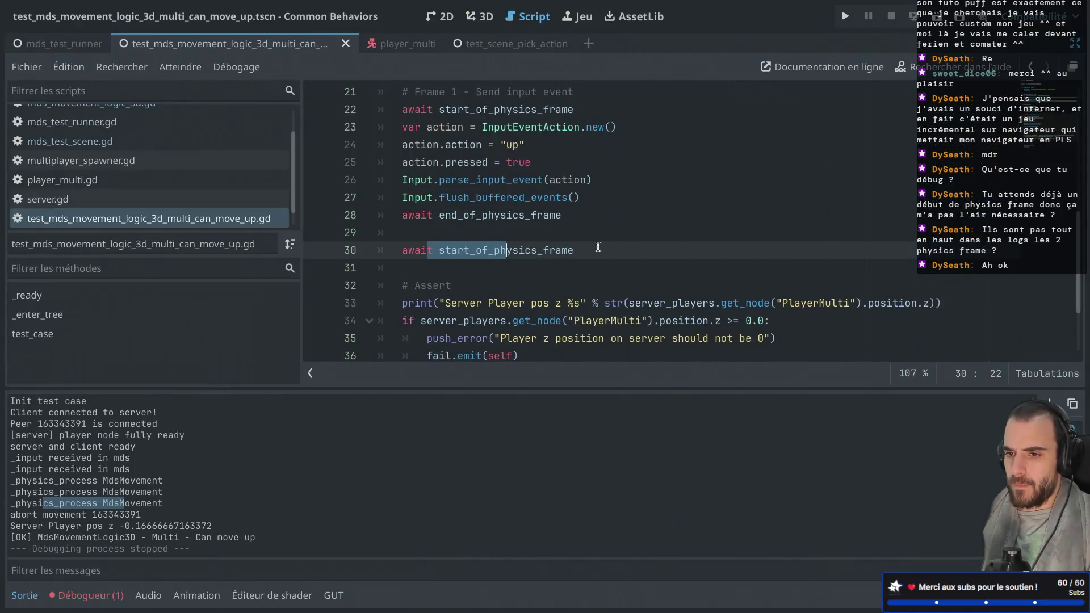
{"action": "left_click", "coordinate": [478, 140]}
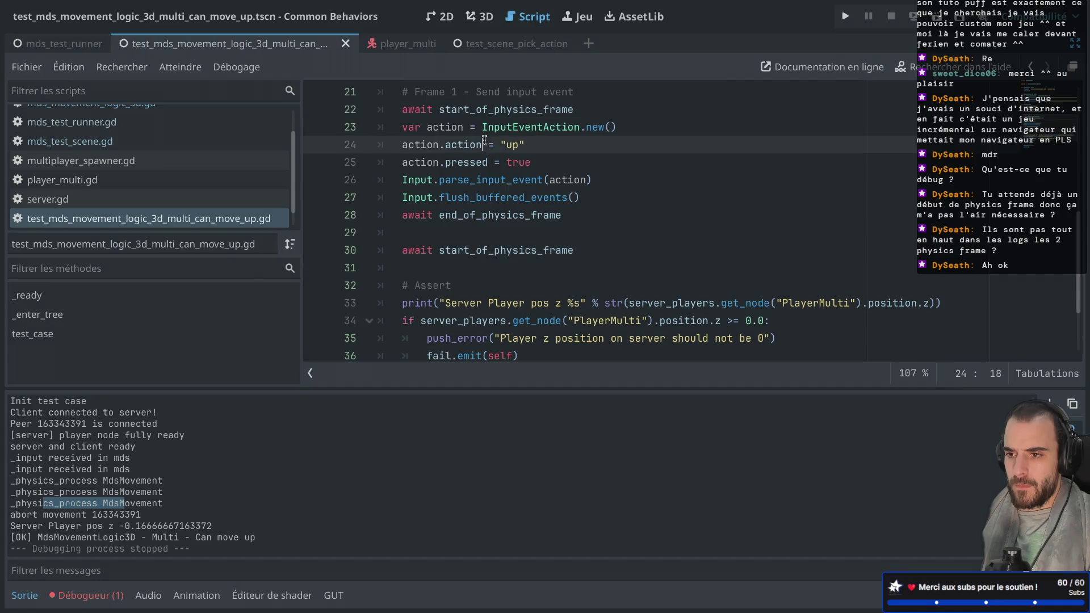
{"action": "scroll", "coordinate": [483, 140], "scroll_direction": "up", "scroll_amount": 7}
{"action": "scroll", "coordinate": [484, 140], "scroll_direction": "down", "scroll_amount": 2}
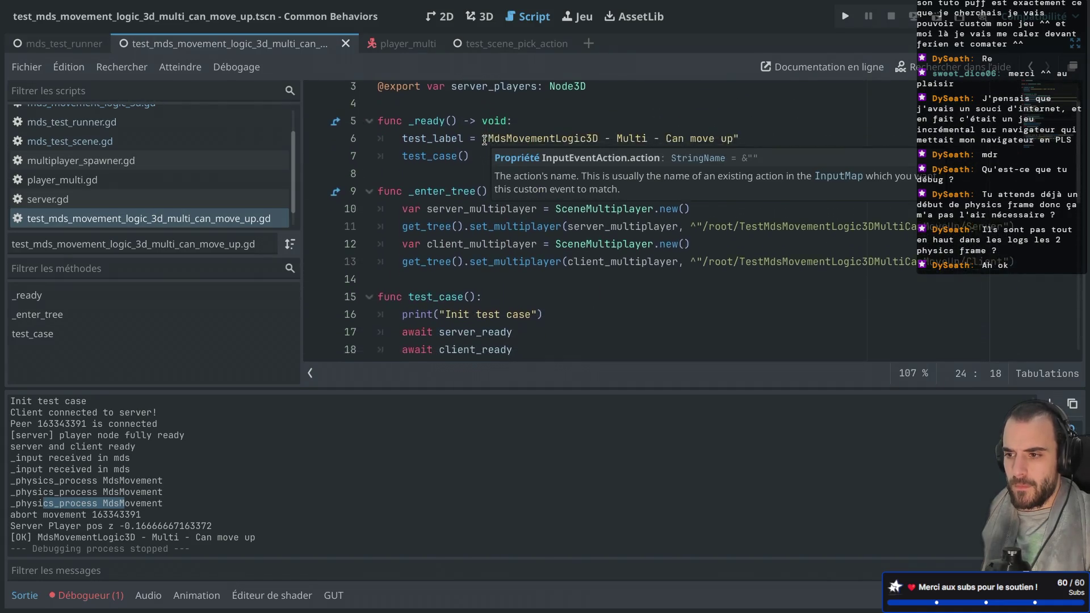
Step: Look up the SceneMultiplayer class documentation, then return to the test script's Frame 1 comment
{"action": "left_click", "coordinate": [539, 238]}
{"action": "double_click", "coordinate": [602, 222]}
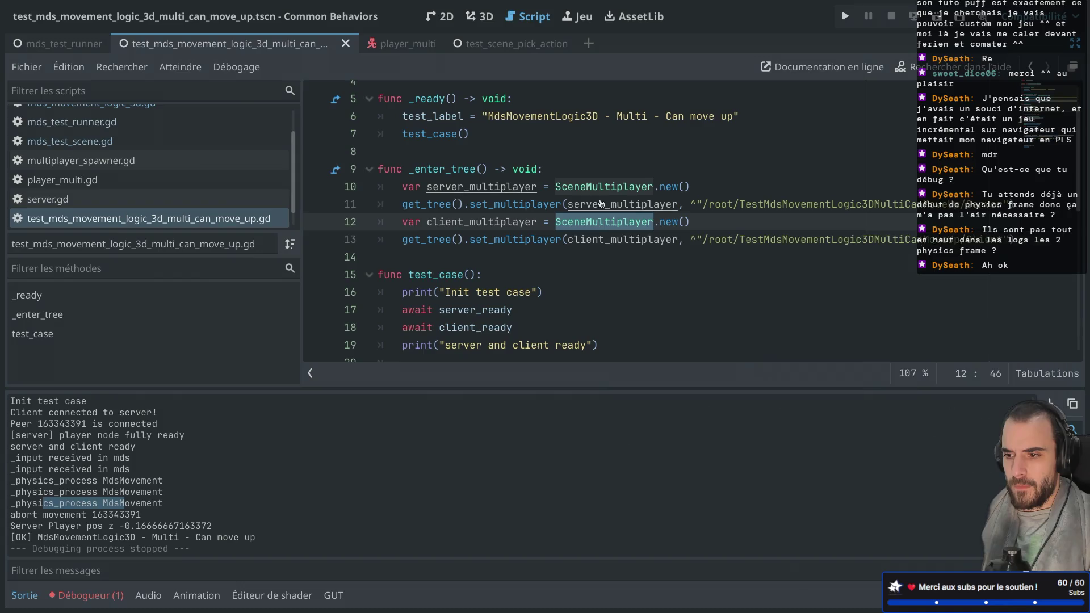
{"action": "left_click", "coordinate": [592, 191], "text": "ctrl"}
{"action": "scroll", "coordinate": [592, 190], "scroll_direction": "down", "scroll_amount": 3}
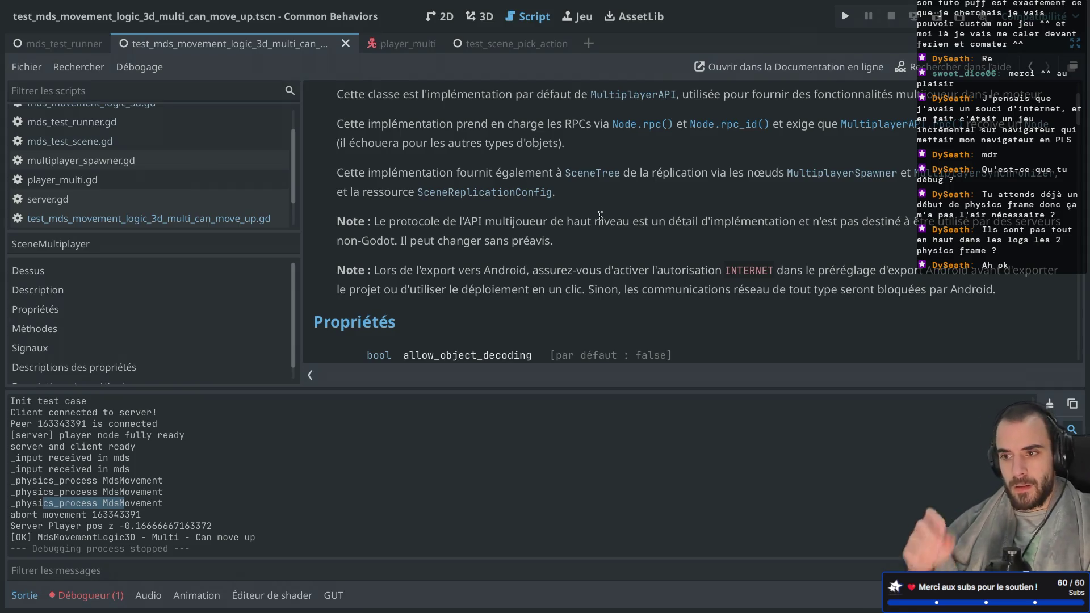
{"action": "key", "text": "alt+Left"}
{"action": "scroll", "coordinate": [515, 216], "scroll_direction": "down", "scroll_amount": 4}
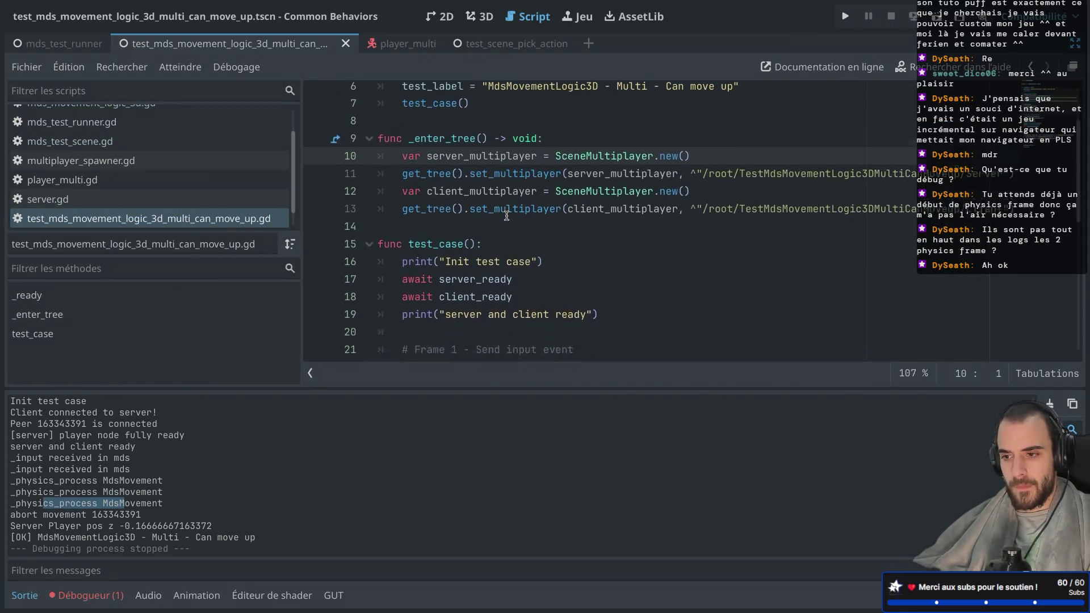
{"action": "left_click", "coordinate": [534, 175]}
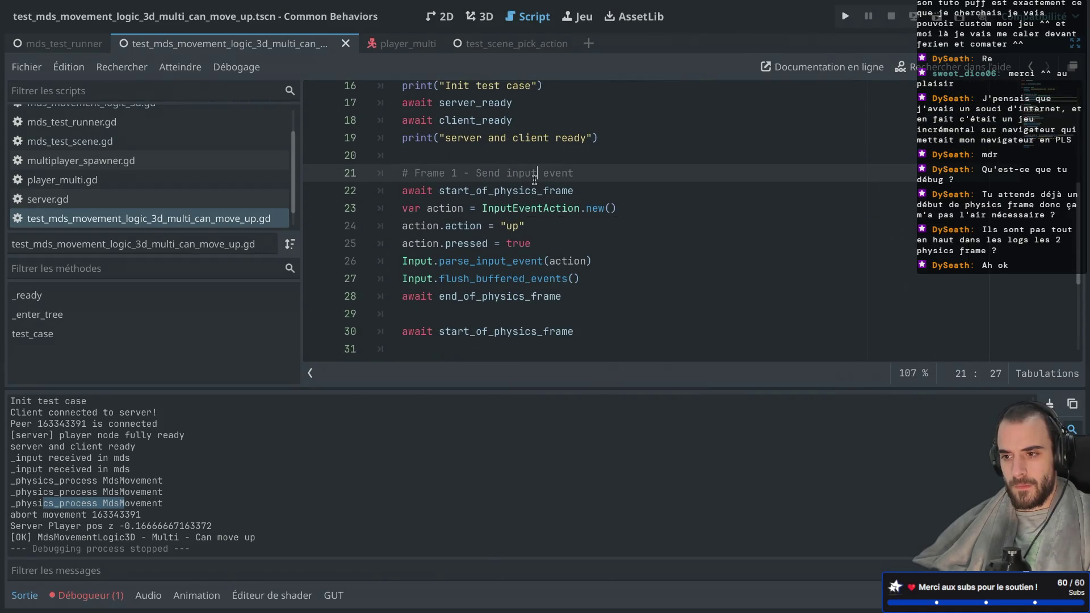
{"action": "key", "text": "ctrl+shift+F11"}
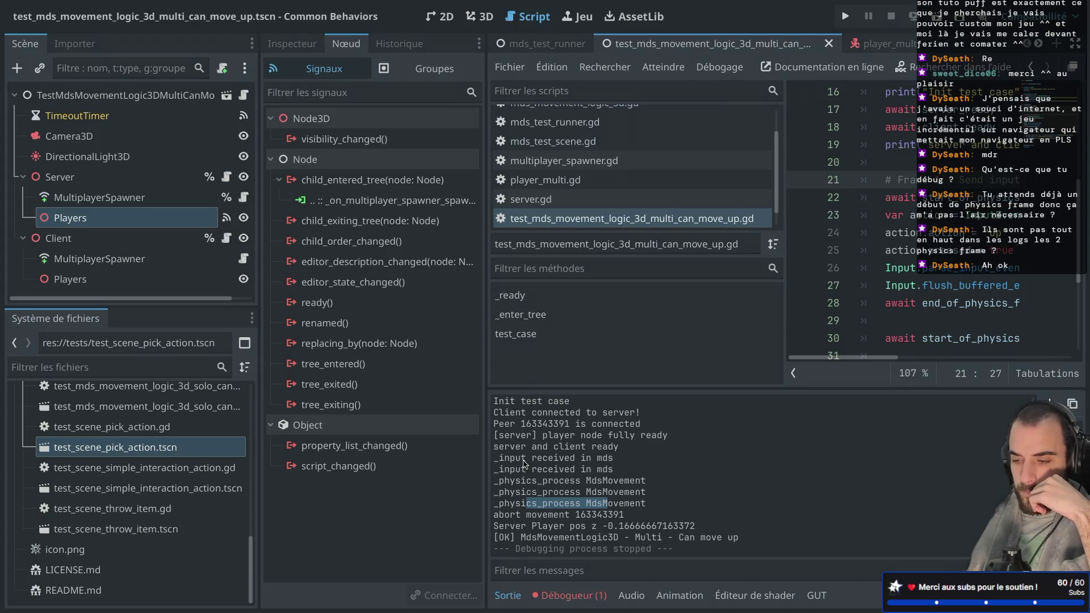
{"action": "key", "text": "ctrl+shift+F11"}
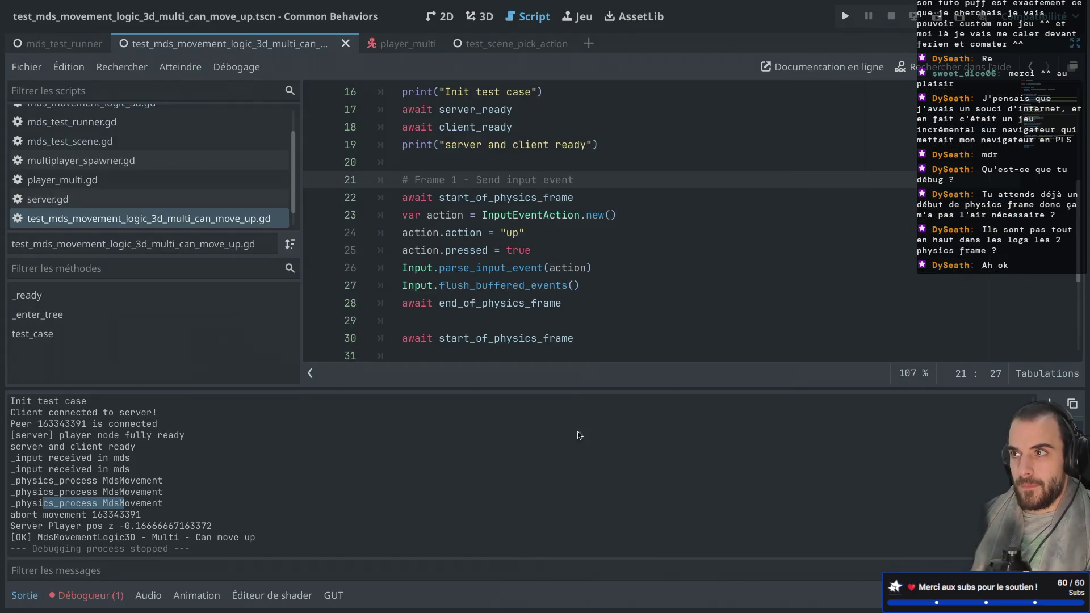
{"action": "scroll", "coordinate": [486, 276], "scroll_direction": "down", "scroll_amount": 3}
{"action": "scroll", "coordinate": [485, 276], "scroll_direction": "down", "scroll_amount": 1}
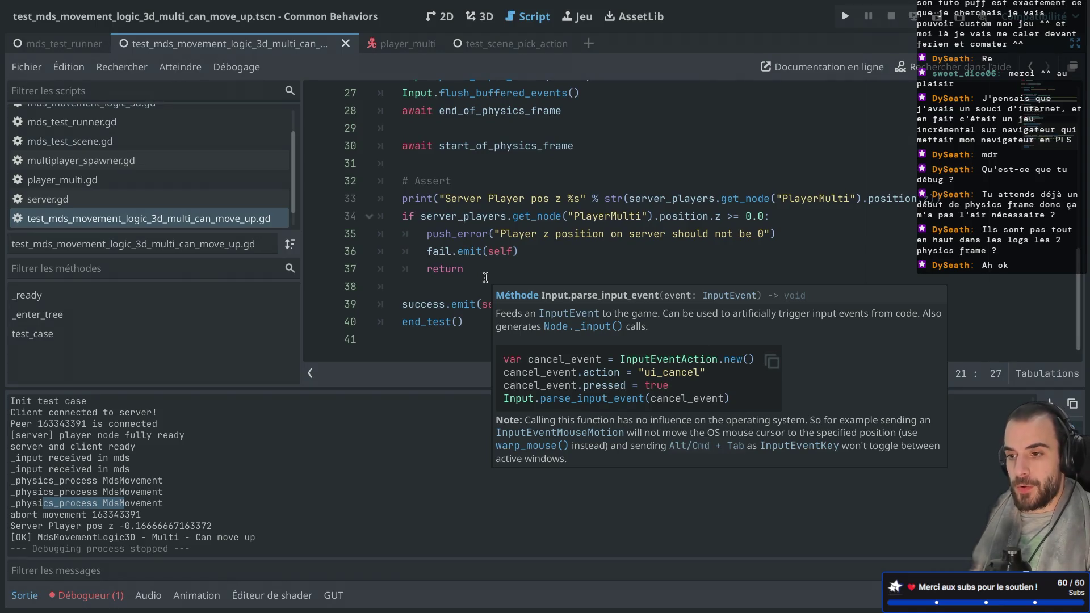
{"action": "scroll", "coordinate": [485, 277], "scroll_direction": "up", "scroll_amount": 6}
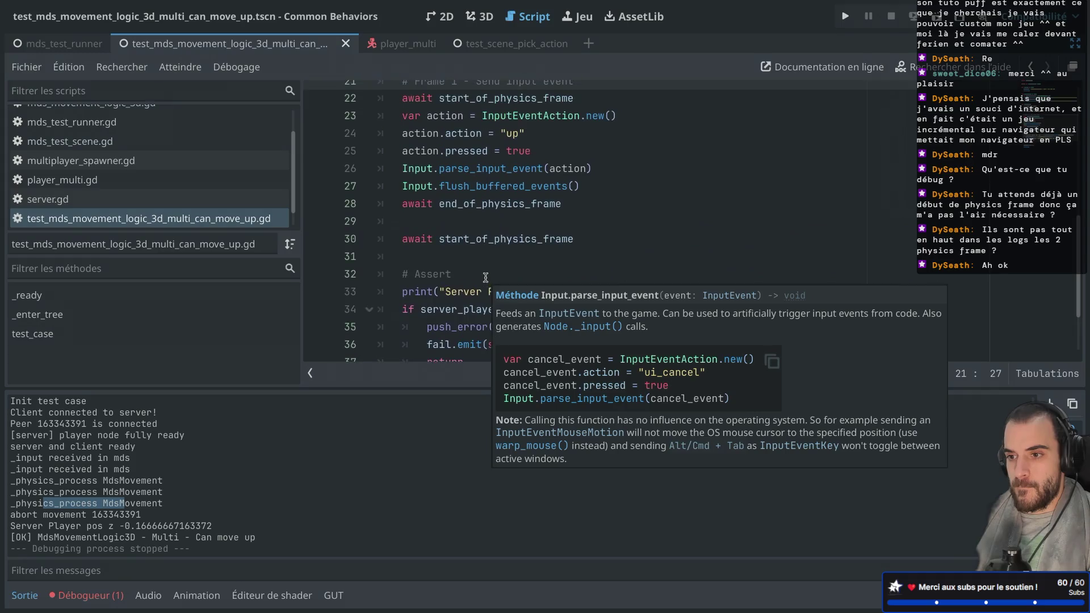
{"action": "scroll", "coordinate": [485, 277], "scroll_direction": "up", "scroll_amount": 2}
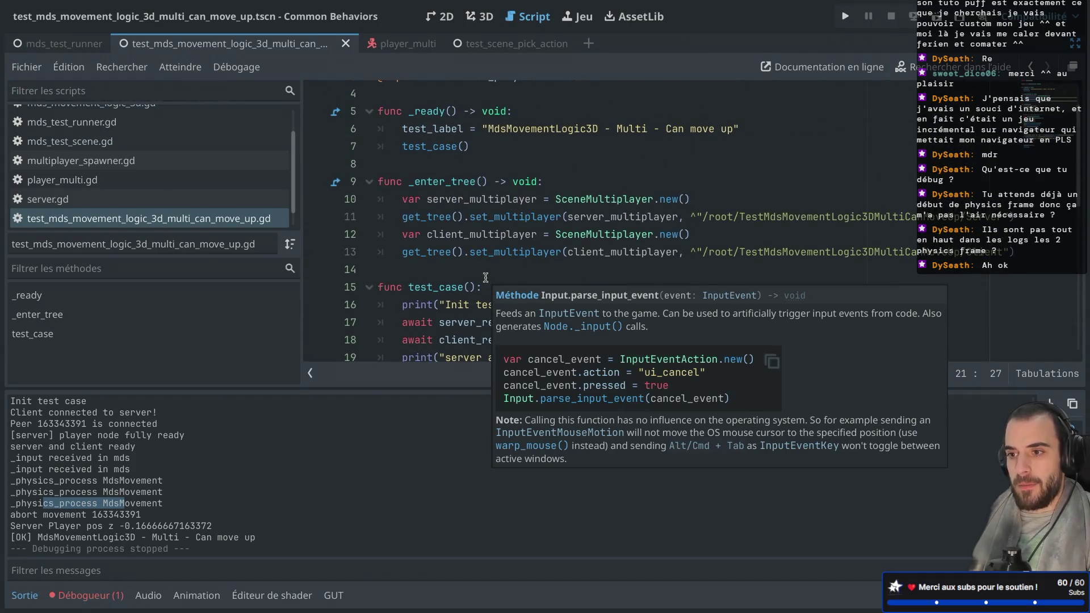
{"action": "scroll", "coordinate": [510, 193], "scroll_direction": "up", "scroll_amount": 1}
{"action": "scroll", "coordinate": [509, 193], "scroll_direction": "down", "scroll_amount": 6}
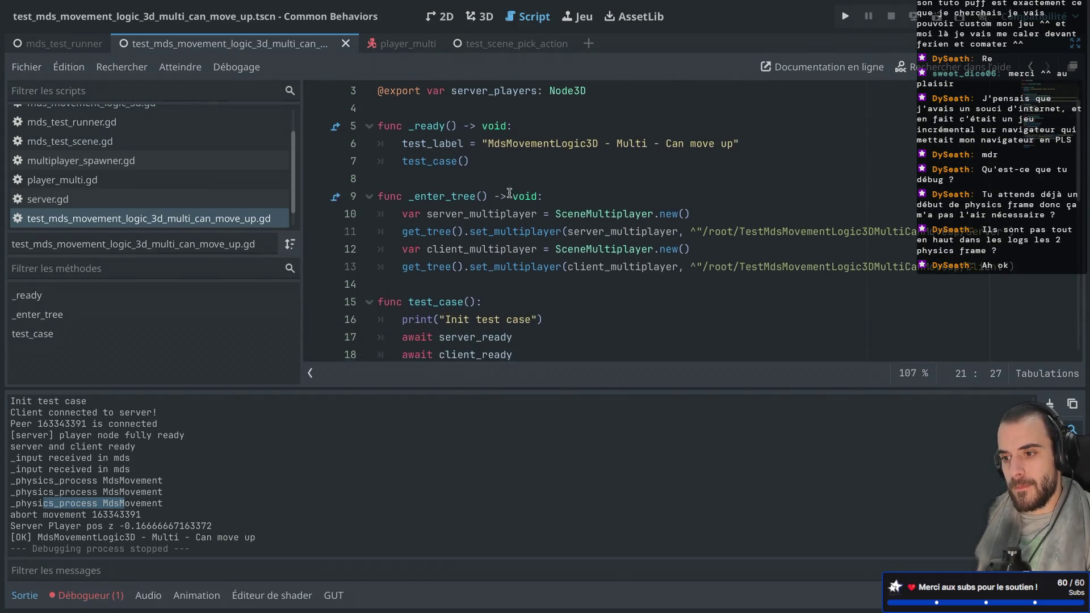
{"action": "scroll", "coordinate": [509, 193], "scroll_direction": "down", "scroll_amount": 2}
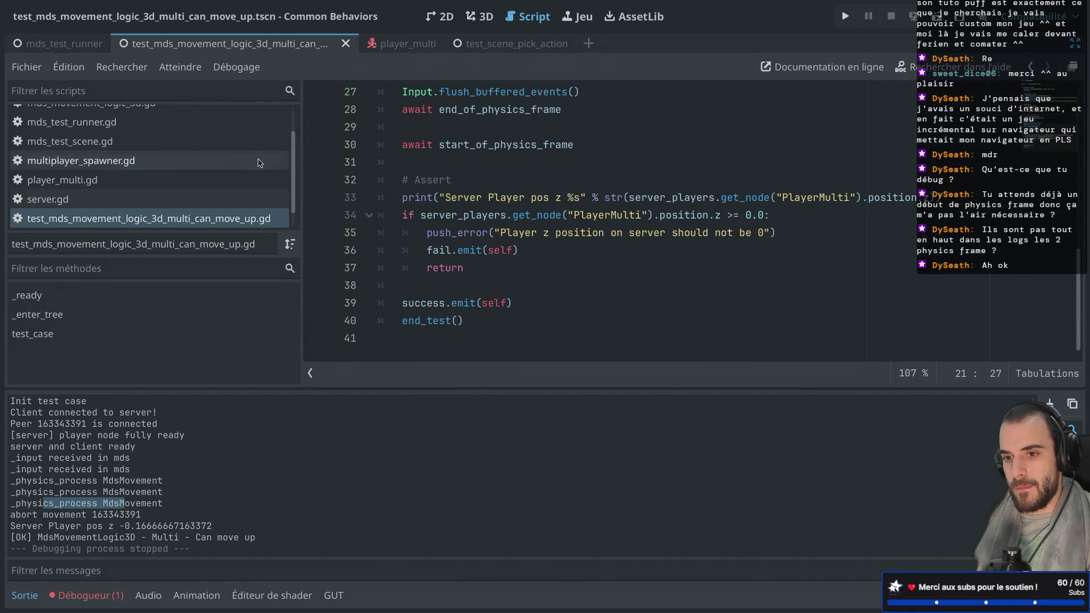
{"action": "scroll", "coordinate": [231, 158], "scroll_direction": "up", "scroll_amount": 3}
Step: Review mds_test_runner.gd and the disabled check in mds_test_scene.gd
{"action": "left_click", "coordinate": [152, 165]}
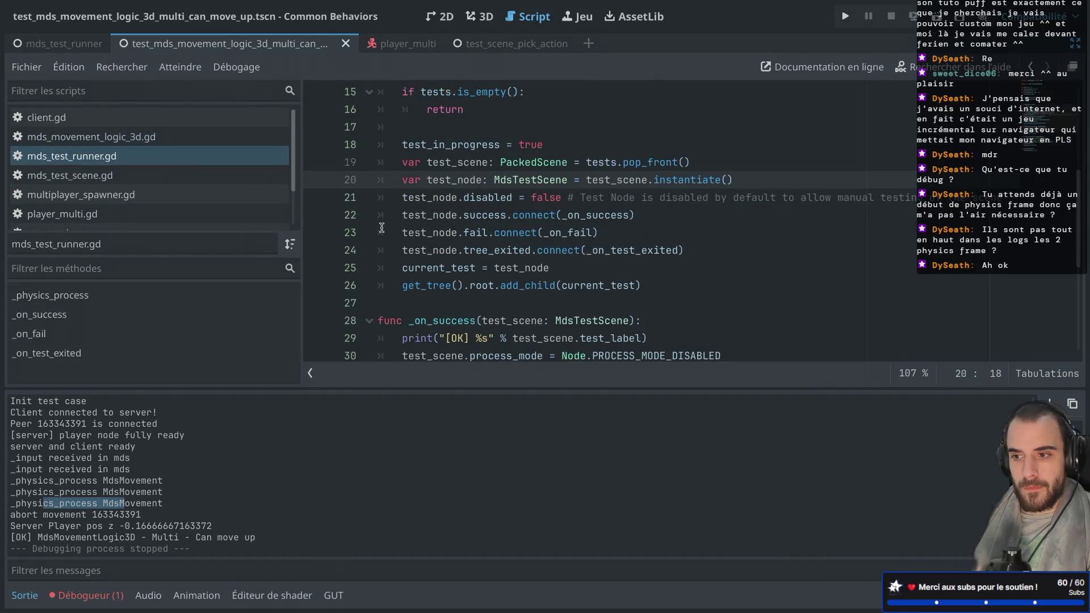
{"action": "scroll", "coordinate": [484, 250], "scroll_direction": "down", "scroll_amount": 1}
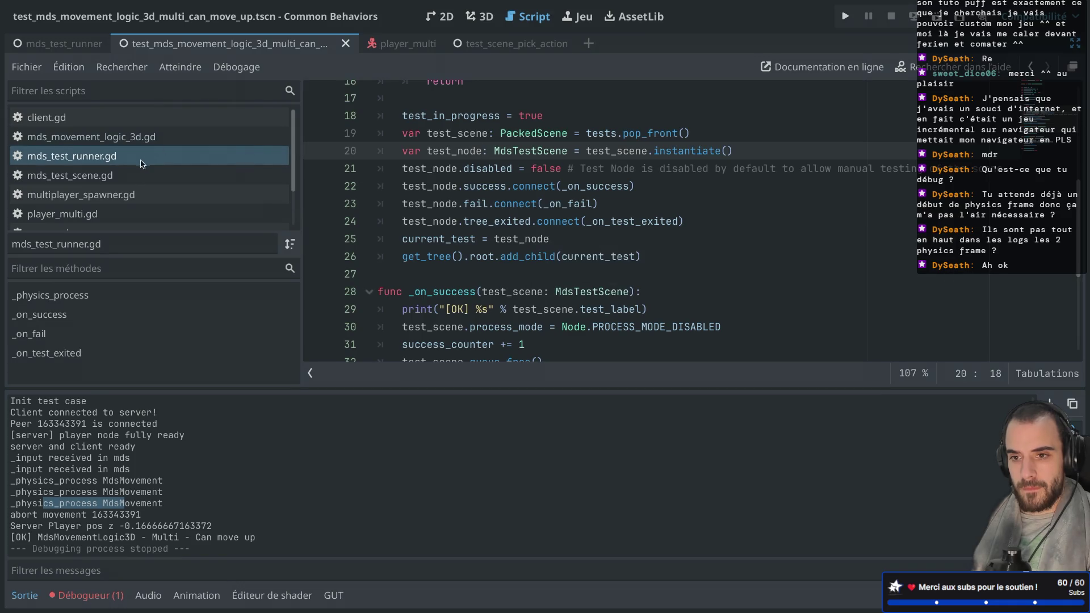
{"action": "left_click", "coordinate": [131, 175]}
{"action": "scroll", "coordinate": [439, 209], "scroll_direction": "down", "scroll_amount": 1}
{"action": "scroll", "coordinate": [440, 209], "scroll_direction": "up", "scroll_amount": 2}
{"action": "scroll", "coordinate": [440, 210], "scroll_direction": "down", "scroll_amount": 1}
{"action": "scroll", "coordinate": [439, 209], "scroll_direction": "down", "scroll_amount": 1}
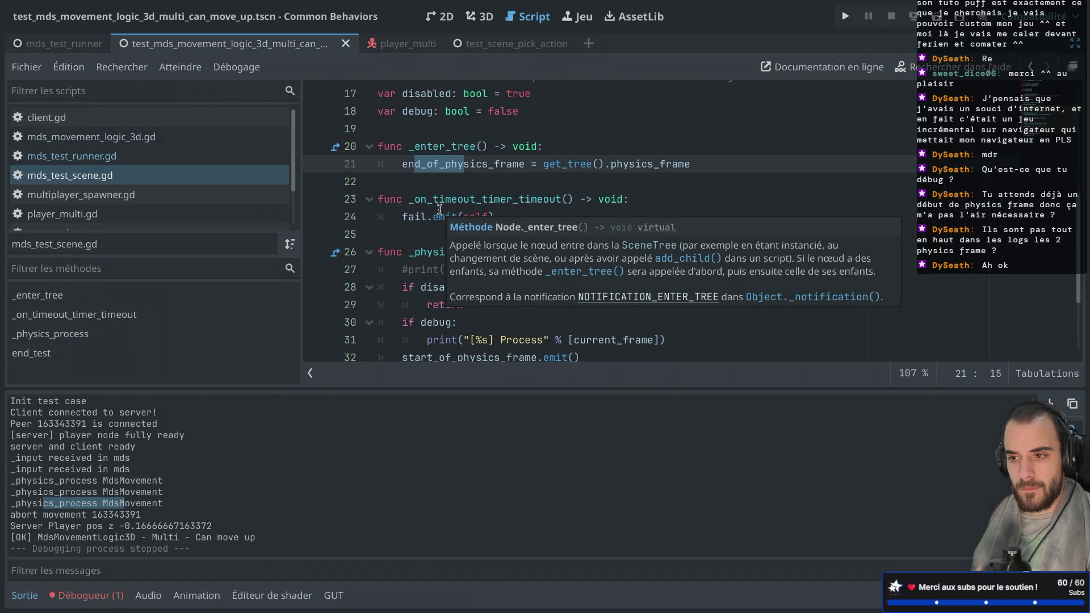
{"action": "scroll", "coordinate": [439, 210], "scroll_direction": "up", "scroll_amount": 2}
{"action": "scroll", "coordinate": [439, 210], "scroll_direction": "down", "scroll_amount": 5}
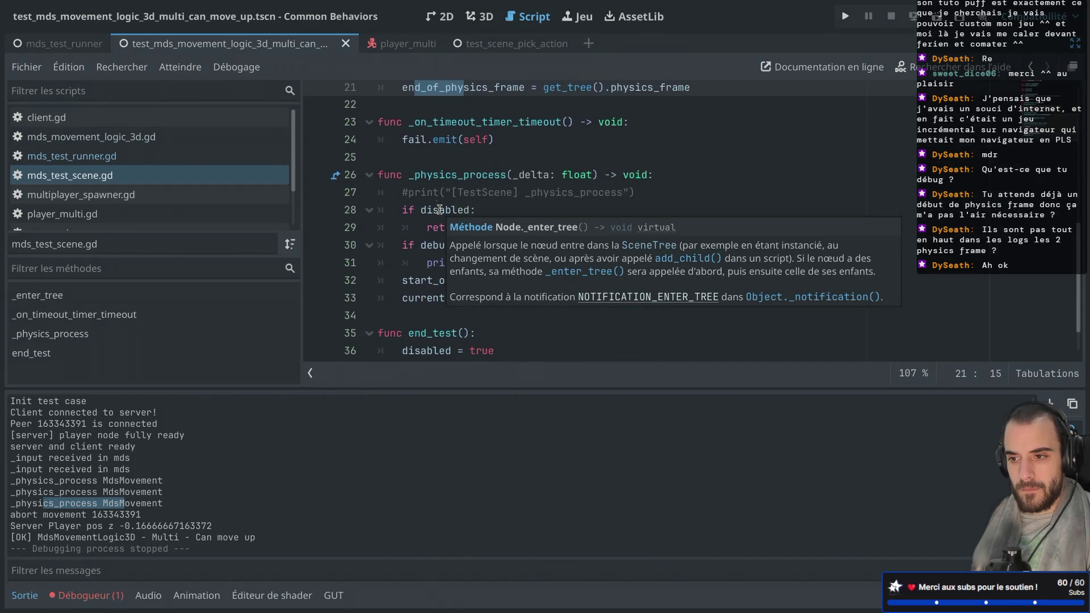
{"action": "left_click", "coordinate": [506, 156]}
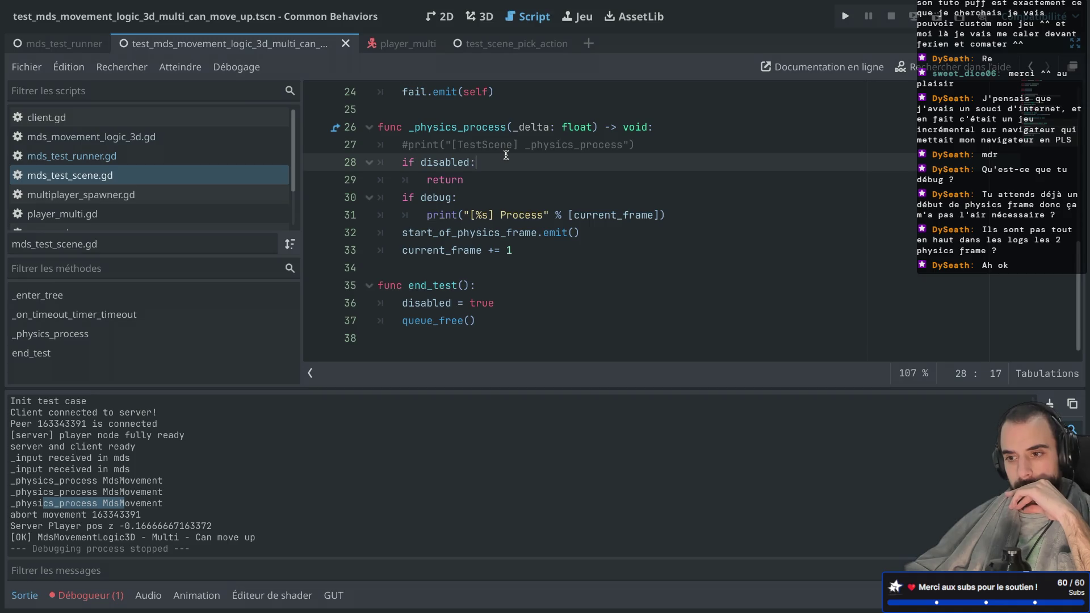
{"action": "scroll", "coordinate": [230, 184], "scroll_direction": "down", "scroll_amount": 3}
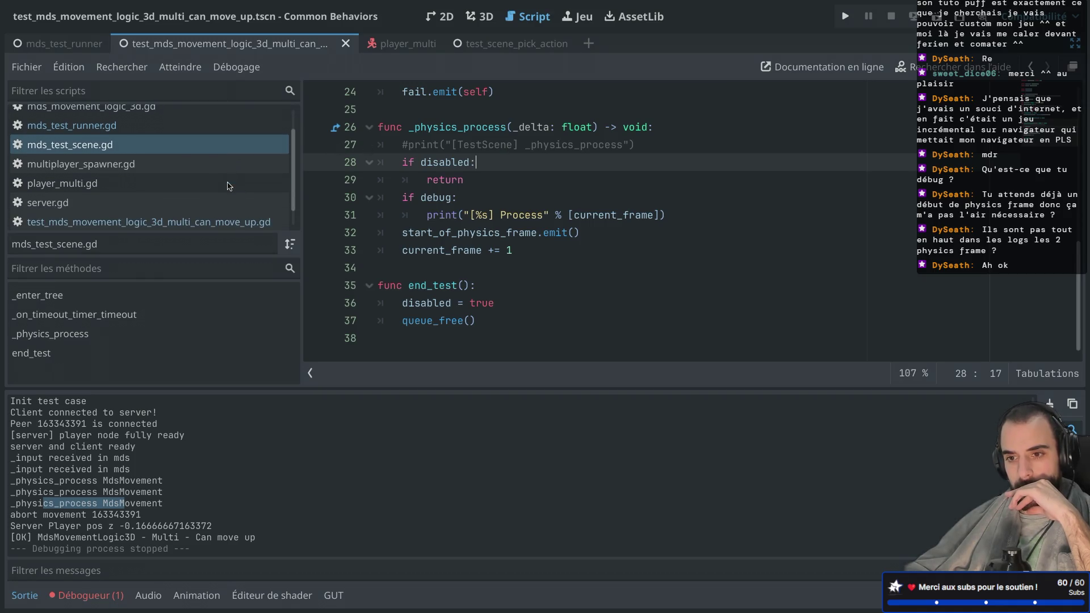
Step: Delete the extra 'await start_of_physics_frame' line just before the assert in the test script
{"action": "left_click", "coordinate": [213, 199]}
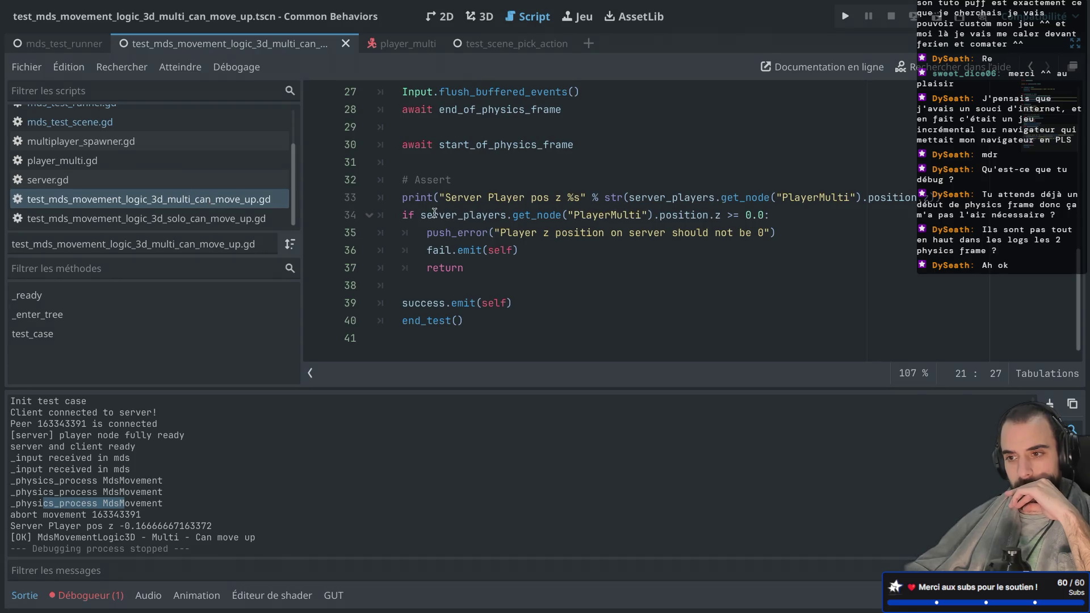
{"action": "left_click", "coordinate": [443, 188]}
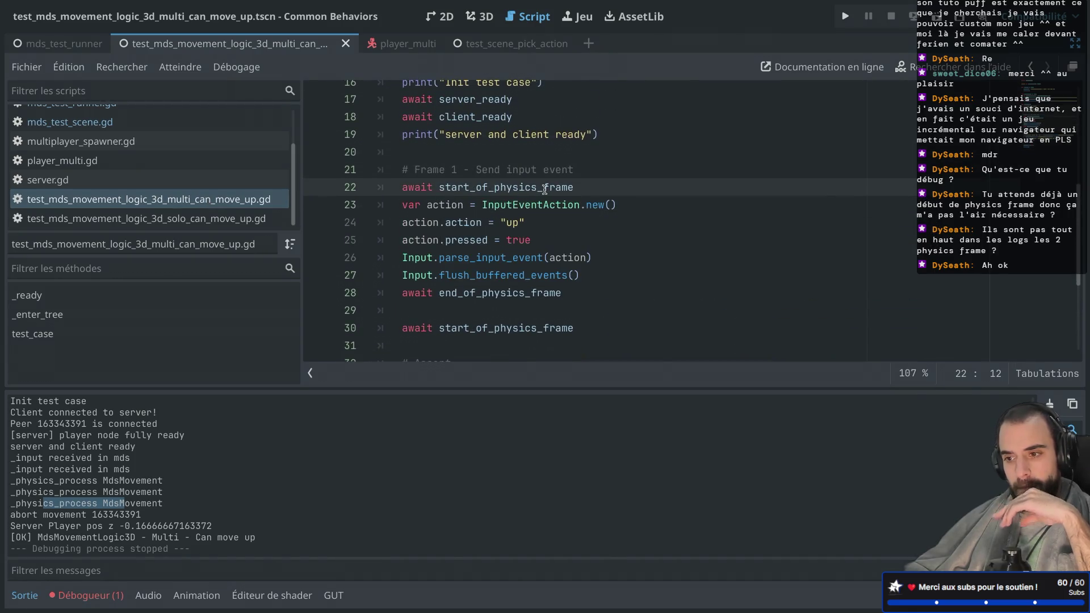
{"action": "left_click_drag", "start_coordinate": [584, 328], "coordinate": [587, 313]}
{"action": "key", "text": "BackSpace"}
{"action": "key", "text": "BackSpace"}
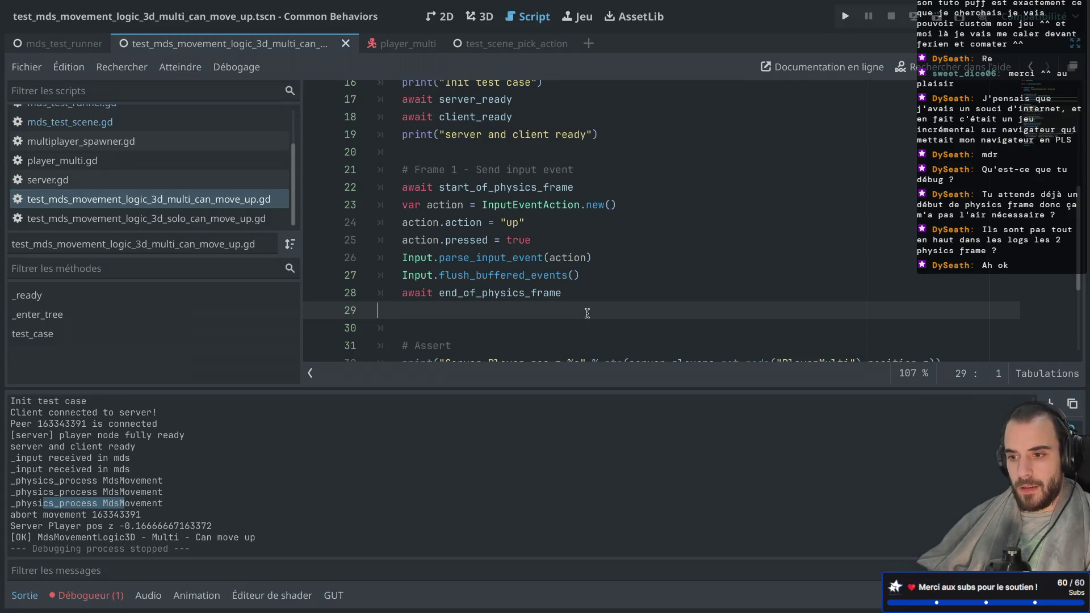
Step: Duplicate the 'await start_of_physics_frame' line 22 and save the test script
{"action": "left_click_drag", "start_coordinate": [595, 188], "coordinate": [596, 176]}
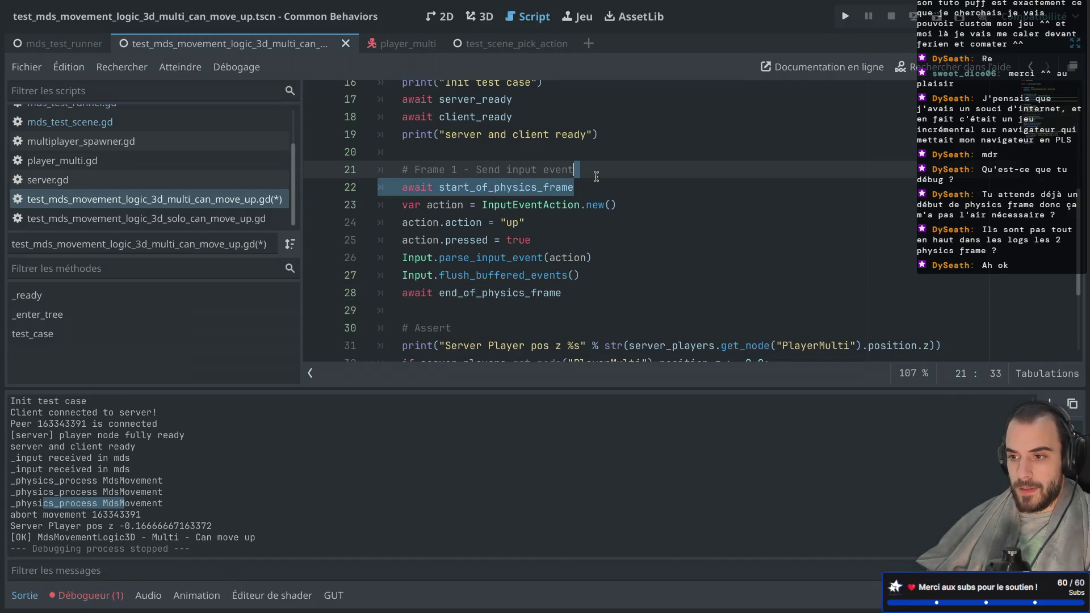
{"action": "key", "text": "ctrl+c"}
{"action": "key", "text": "Right"}
{"action": "key", "text": "ctrl+v"}
{"action": "key", "text": "ctrl+s"}
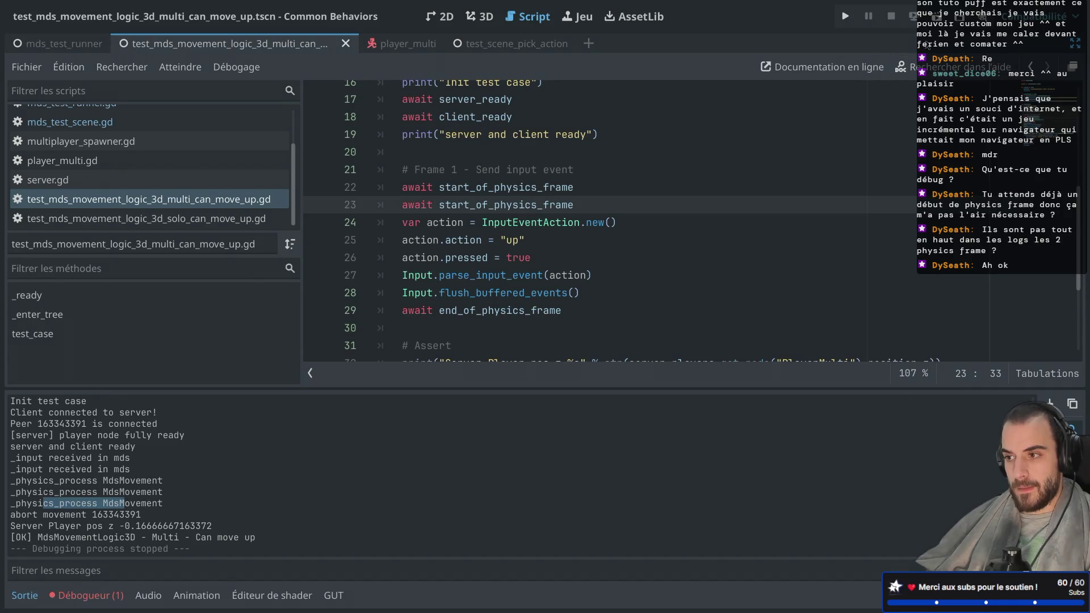
Step: Re-run the tests from the mds_test_runner scene, which now report [FAIL] Multi Can move up
{"action": "left_click", "coordinate": [935, 26]}
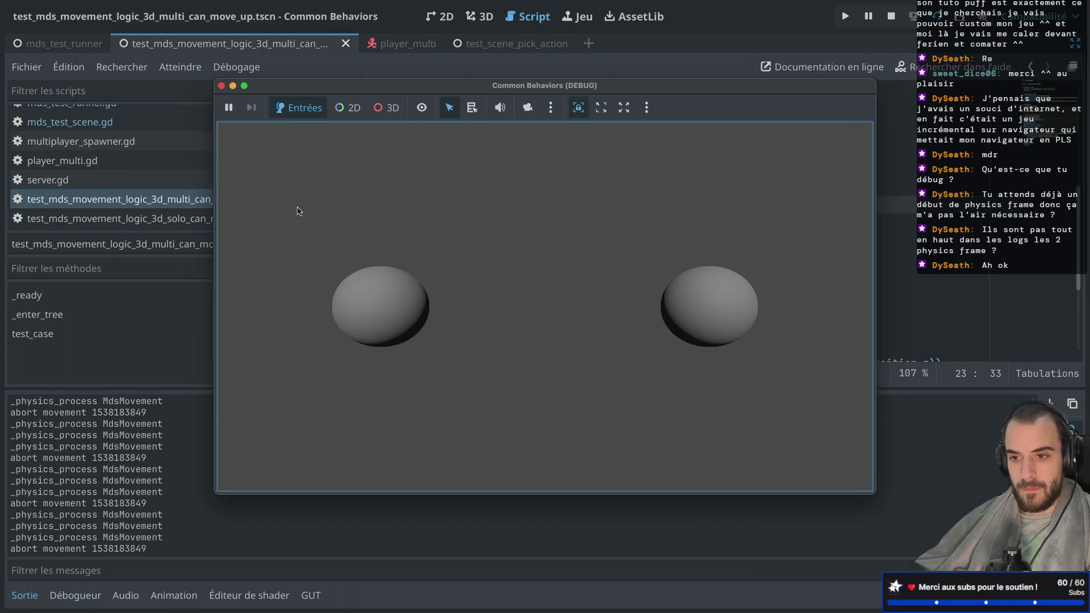
{"action": "left_click", "coordinate": [221, 85]}
{"action": "left_click", "coordinate": [108, 44]}
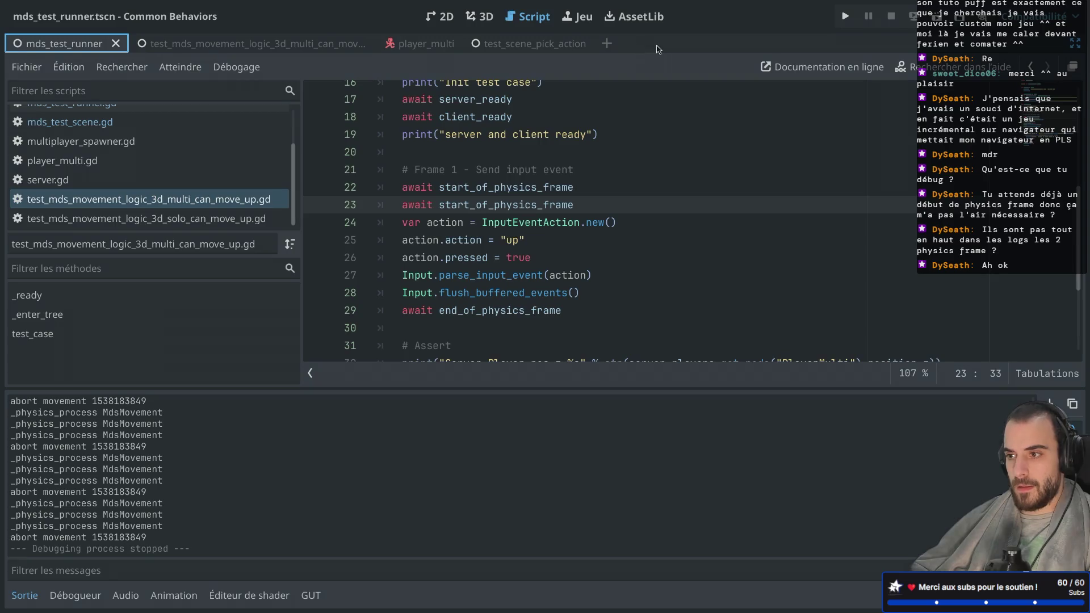
{"action": "key", "text": "F6"}
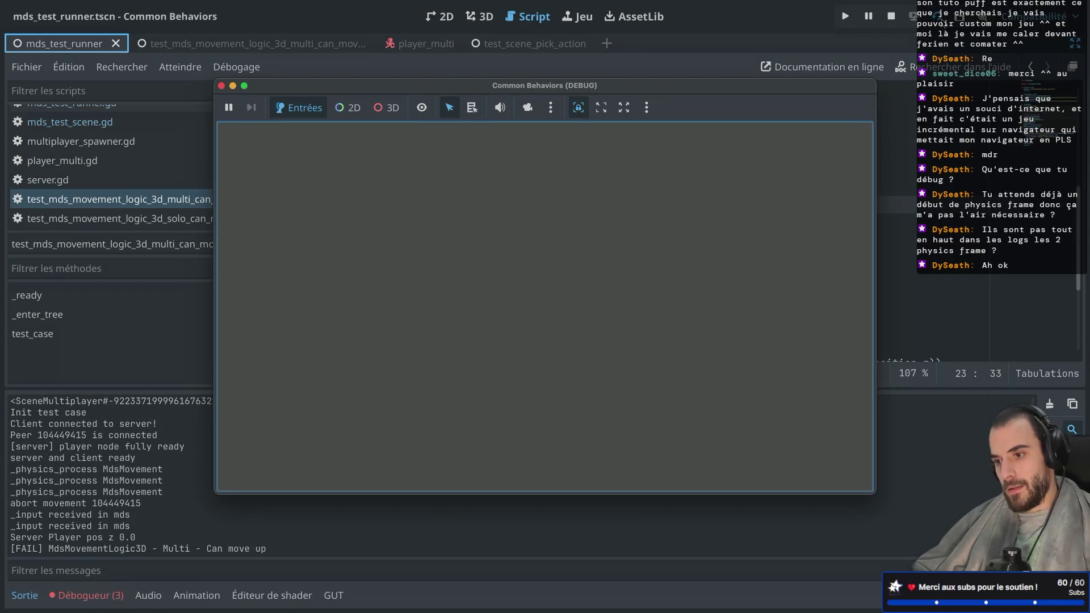
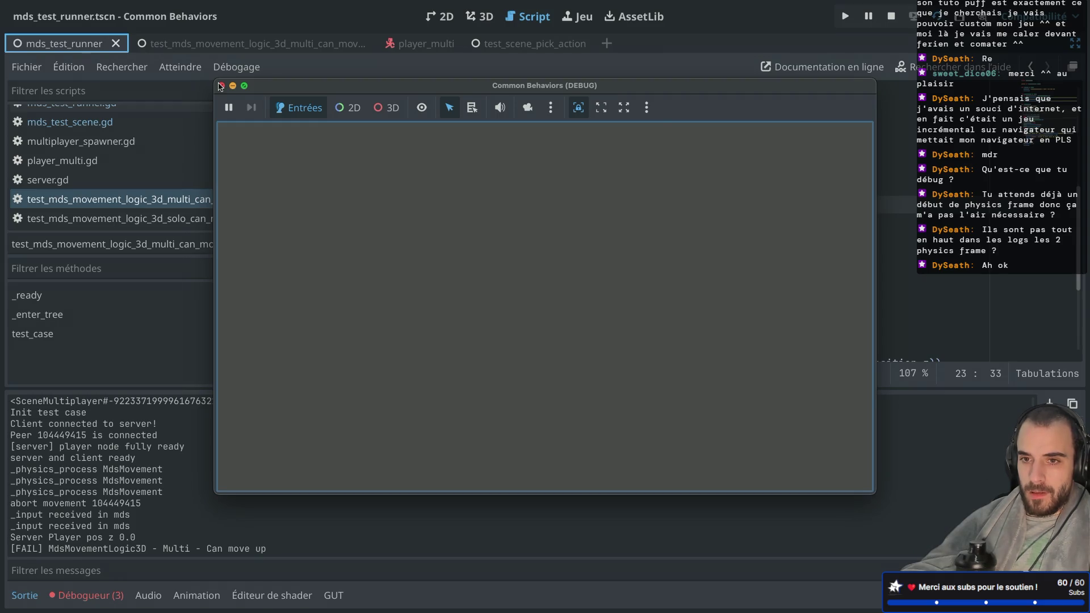
Step: Duplicate the await start_of_physics_frame line so the test waits five frames, then rerun and review the results
{"action": "left_click", "coordinate": [221, 85]}
{"action": "scroll", "coordinate": [600, 156], "scroll_direction": "down", "scroll_amount": 2}
{"action": "left_click_drag", "start_coordinate": [600, 141], "coordinate": [600, 128]}
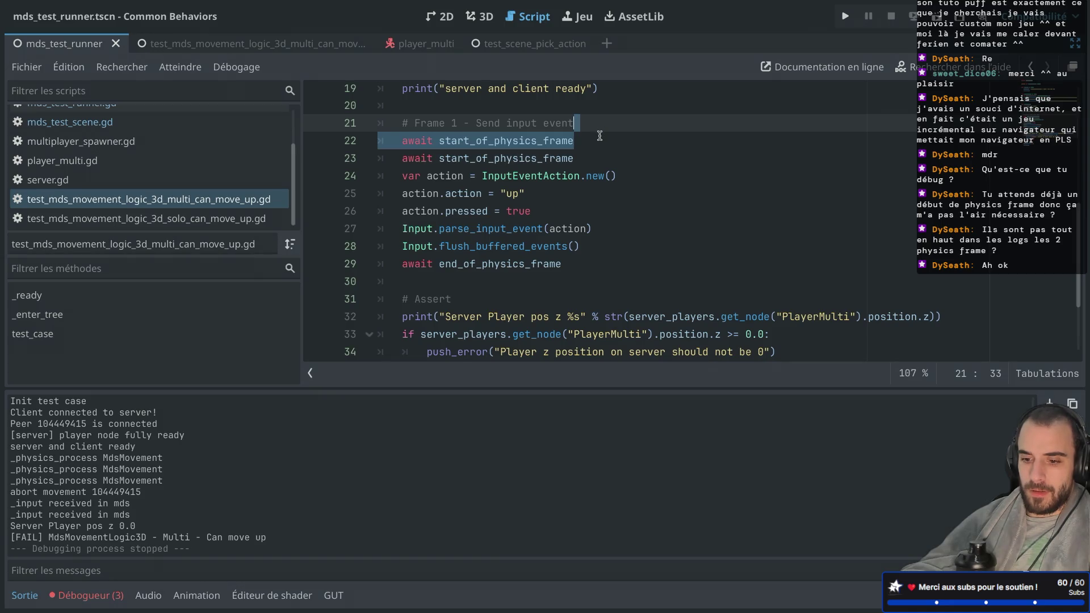
{"action": "key", "text": "ctrl+c"}
{"action": "key", "text": "ctrl+v"}
{"action": "key", "text": "ctrl+v"}
{"action": "key", "text": "ctrl+v"}
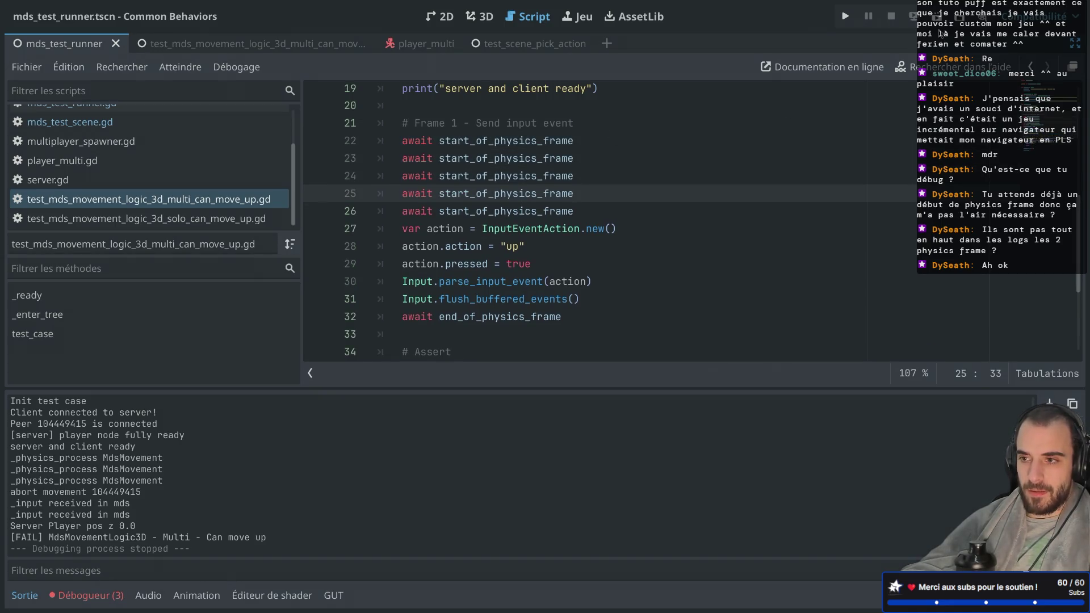
{"action": "left_click", "coordinate": [938, 25]}
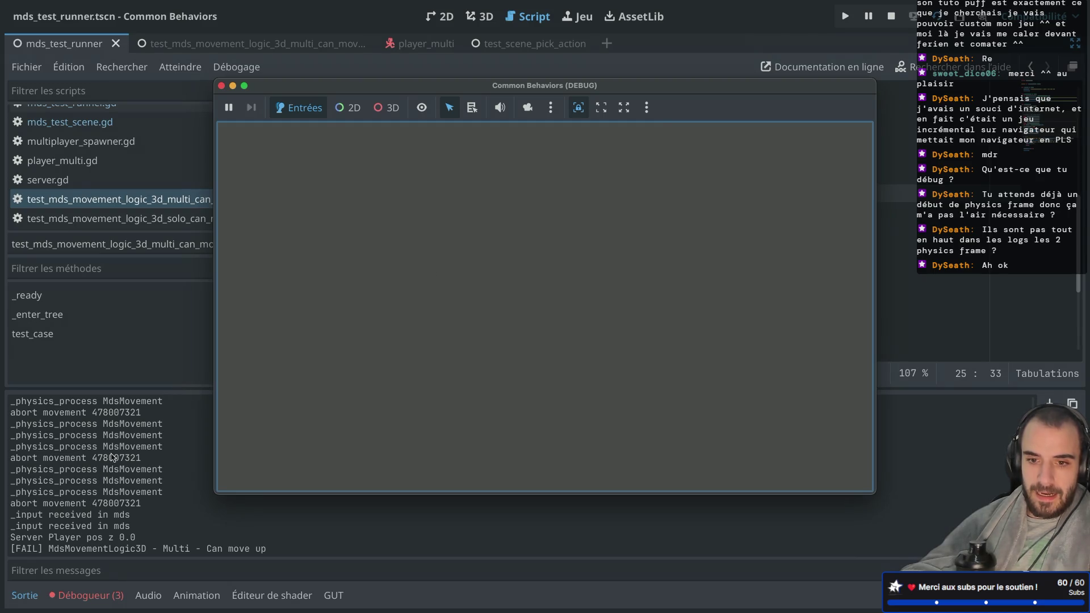
{"action": "scroll", "coordinate": [88, 477], "scroll_direction": "up", "scroll_amount": 10}
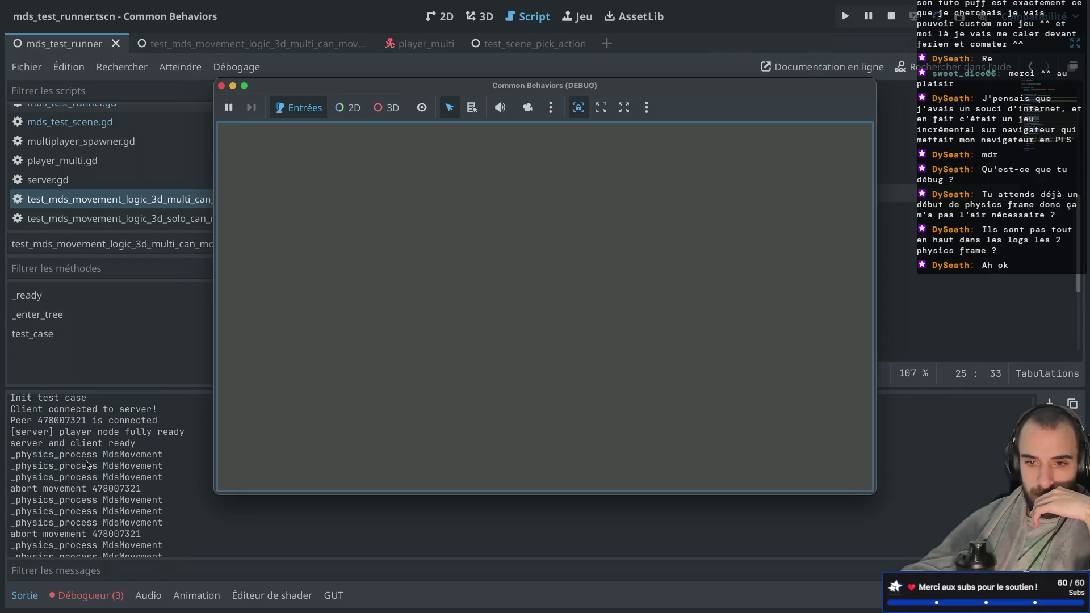
{"action": "scroll", "coordinate": [87, 464], "scroll_direction": "down", "scroll_amount": 5}
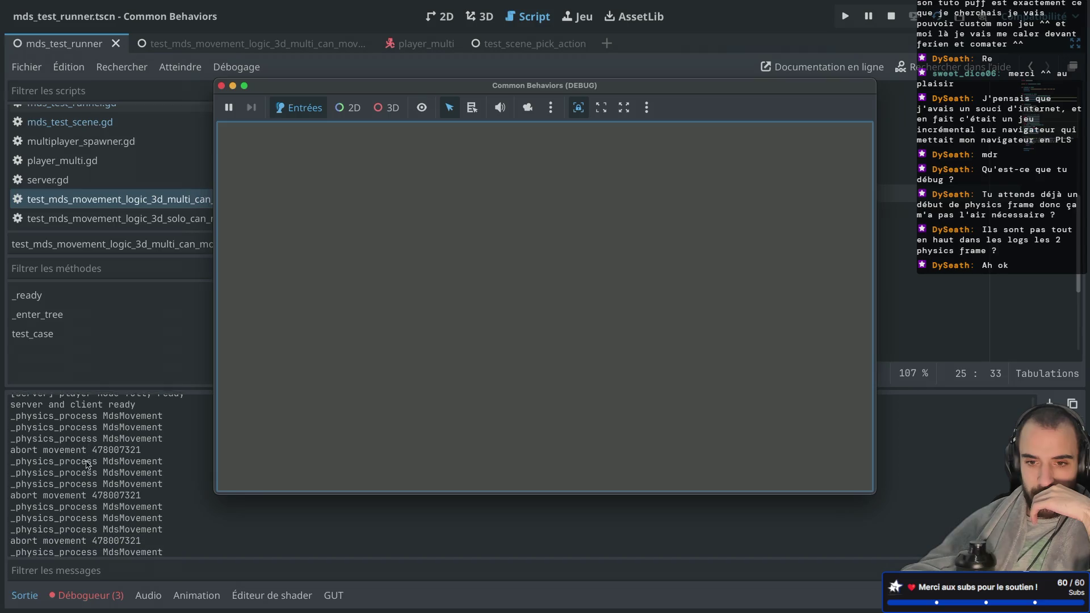
{"action": "scroll", "coordinate": [87, 464], "scroll_direction": "down", "scroll_amount": 3}
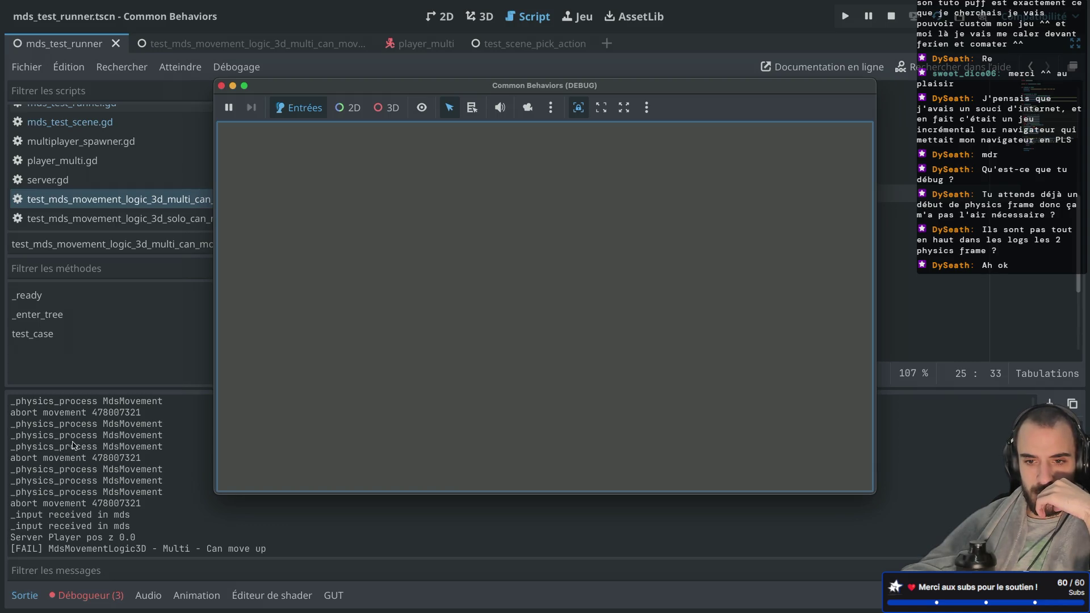
{"action": "scroll", "coordinate": [79, 439], "scroll_direction": "up", "scroll_amount": 1}
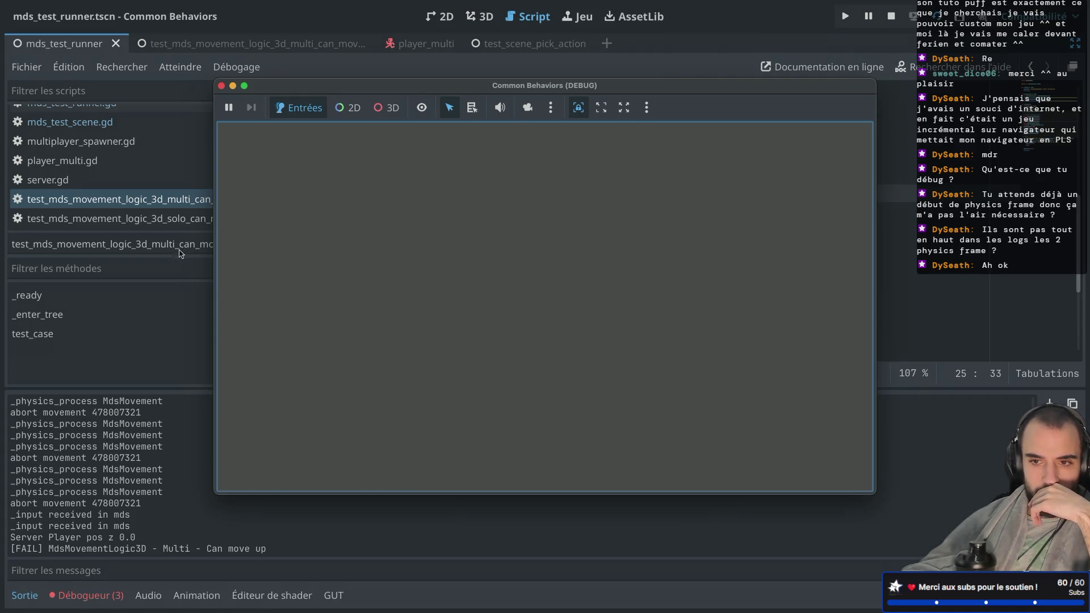
Step: Add a return after line 32 to end the test after the input step, and rerun with F5
{"action": "left_click", "coordinate": [220, 85]}
{"action": "left_click", "coordinate": [573, 310]}
{"action": "key", "text": "Return"}
{"action": "type", "text": "return"}
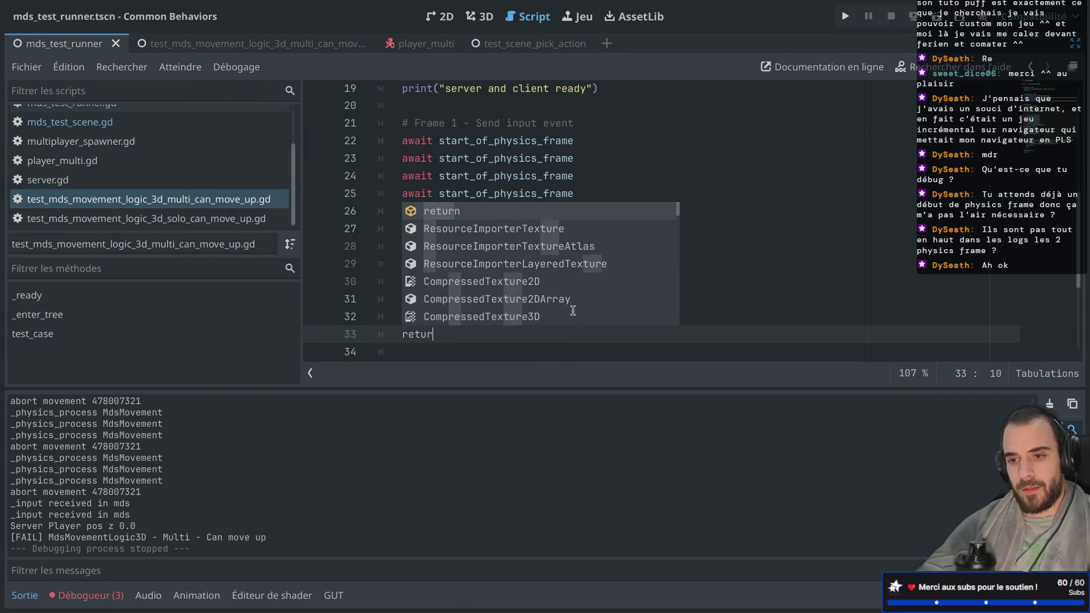
{"action": "key", "text": "F5"}
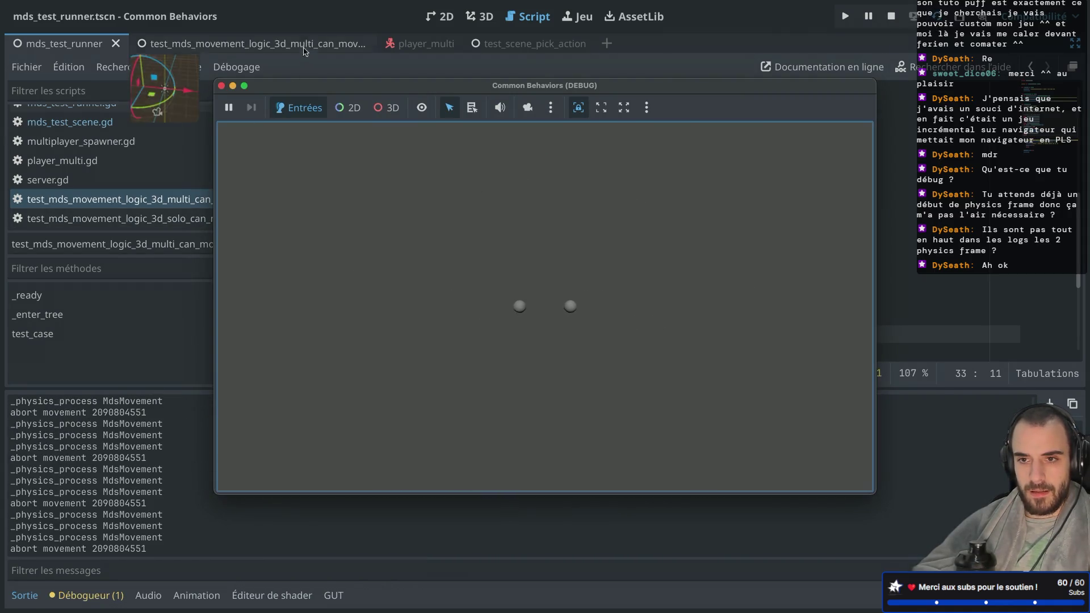
{"action": "key", "text": "ctrl+shift+F11"}
{"action": "left_click", "coordinate": [71, 95]}
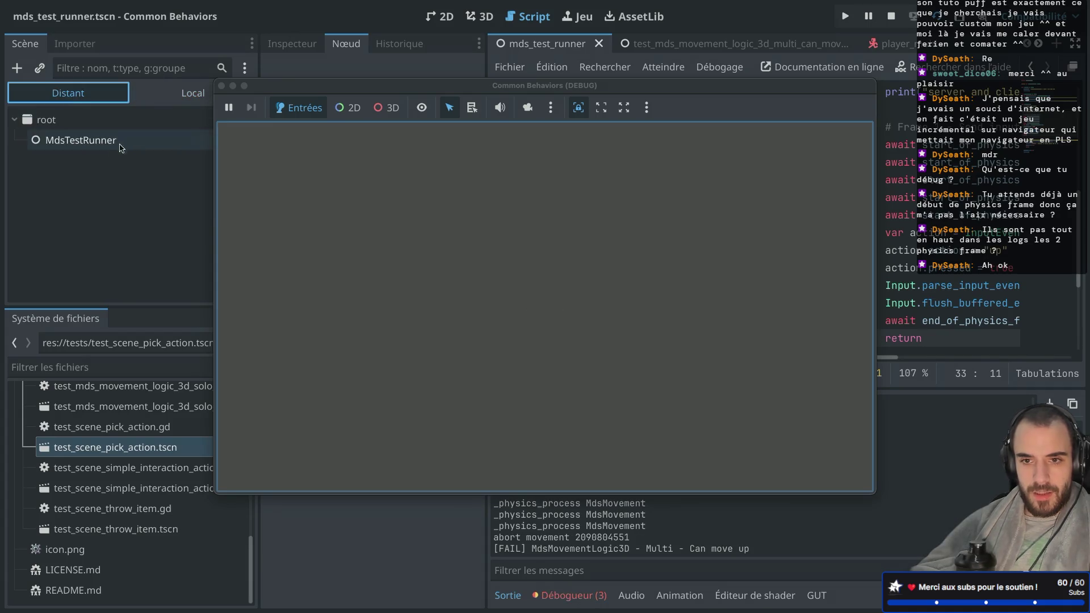
Step: Stop the game and turn off Autostart on the multi move-up scene's TimeoutTimer
{"action": "left_click", "coordinate": [130, 140]}
{"action": "left_click_drag", "start_coordinate": [317, 91], "coordinate": [459, 84]}
{"action": "left_click", "coordinate": [364, 80]}
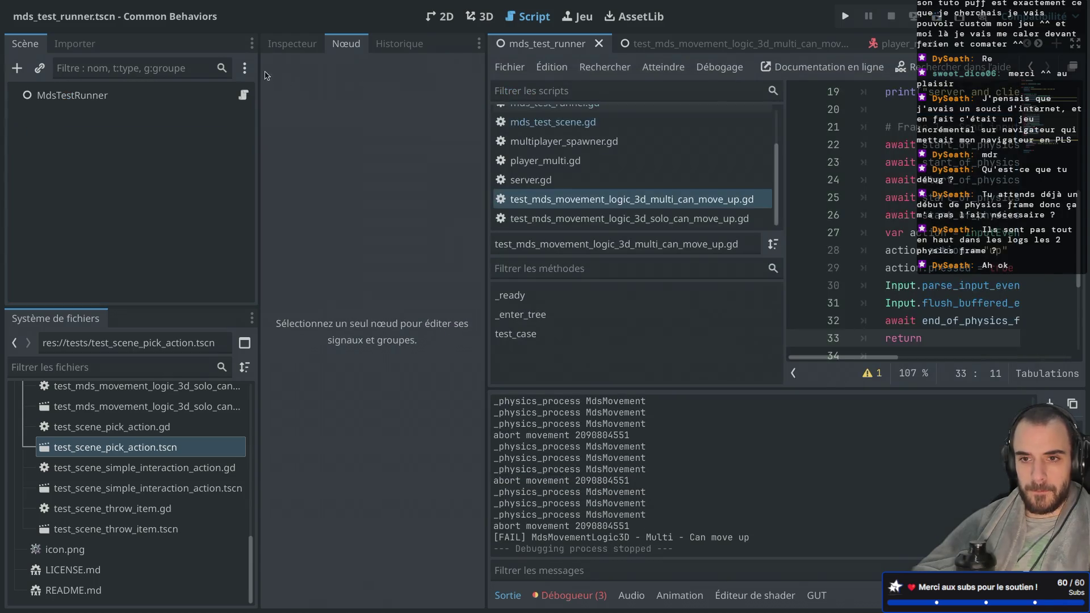
{"action": "left_click", "coordinate": [689, 49]}
{"action": "left_click", "coordinate": [171, 117]}
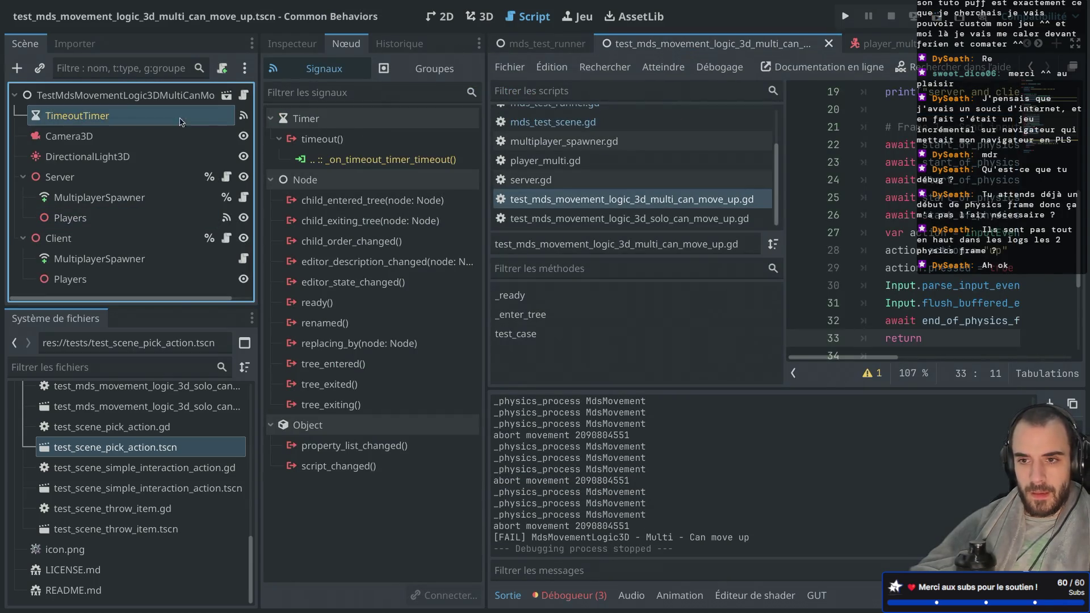
{"action": "left_click", "coordinate": [292, 44]}
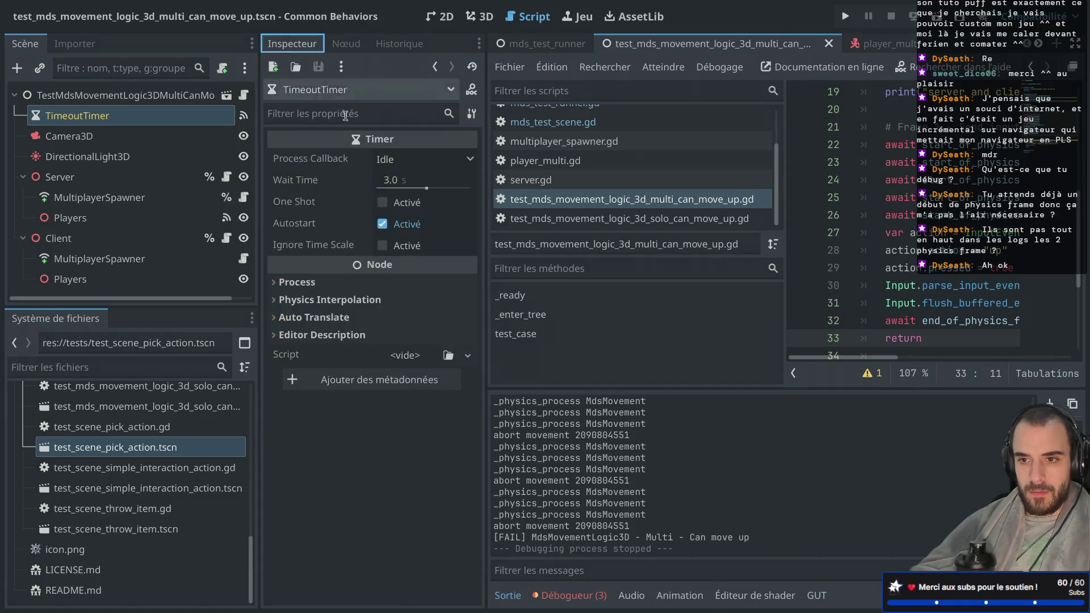
{"action": "left_click", "coordinate": [382, 224]}
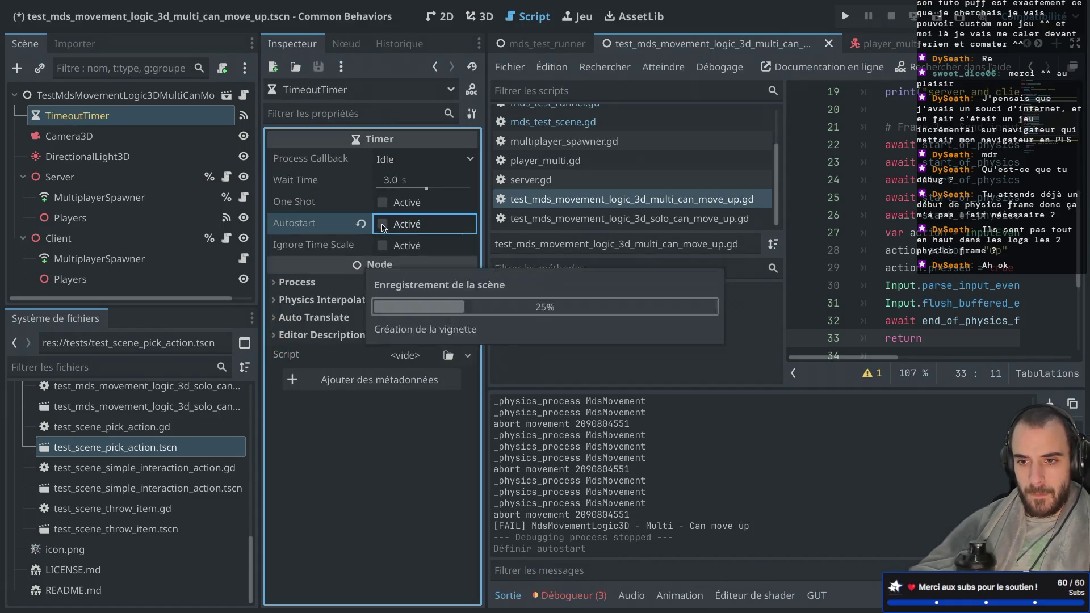
Step: Run the test scene, rerun mds_test_runner with F6, and show the remote scene tree
{"action": "key", "text": "F6"}
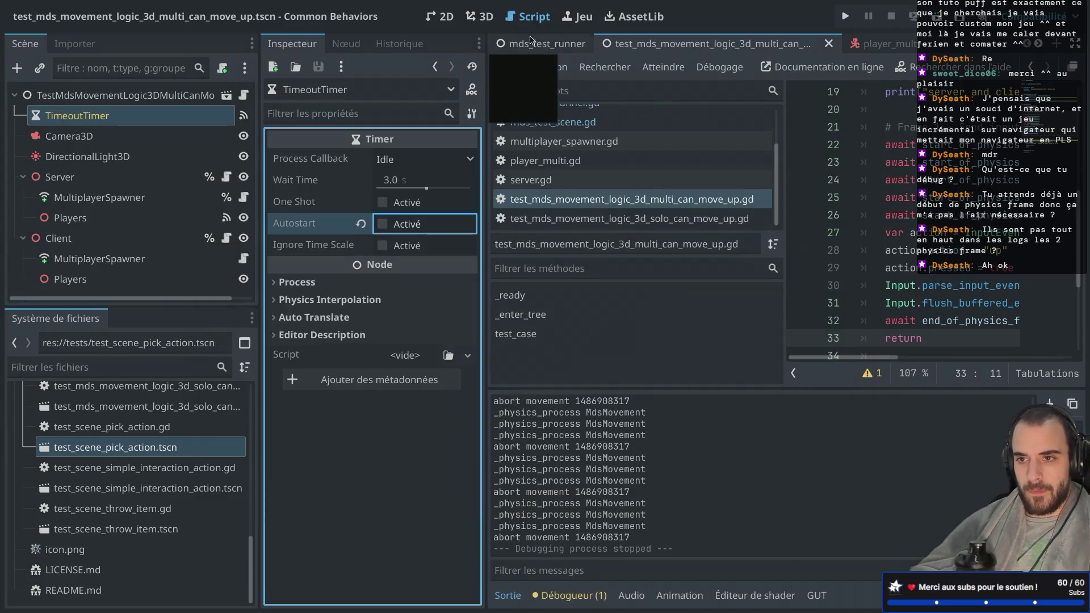
{"action": "left_click", "coordinate": [530, 39]}
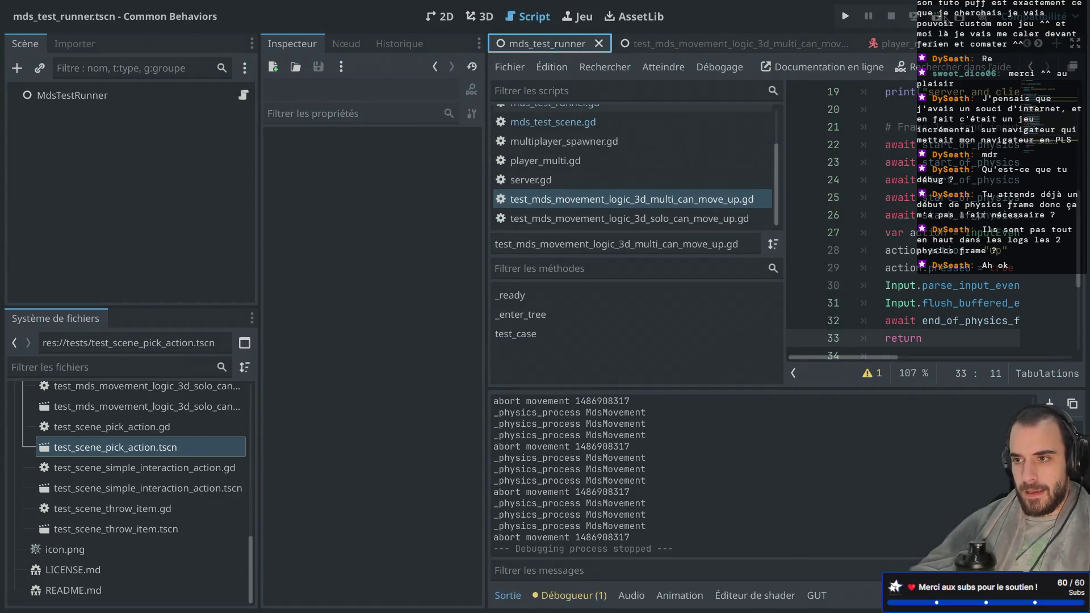
{"action": "key", "text": "F6"}
{"action": "left_click", "coordinate": [68, 92]}
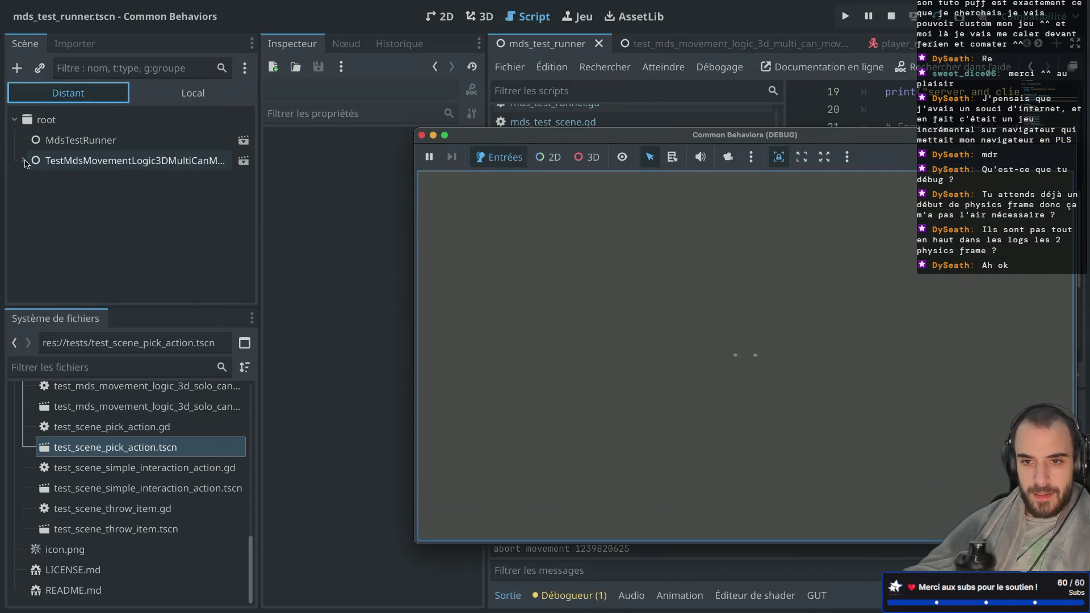
Step: Expand Server, Client, their Players nodes and each PlayerMulti in the remote tree
{"action": "left_click", "coordinate": [24, 162]}
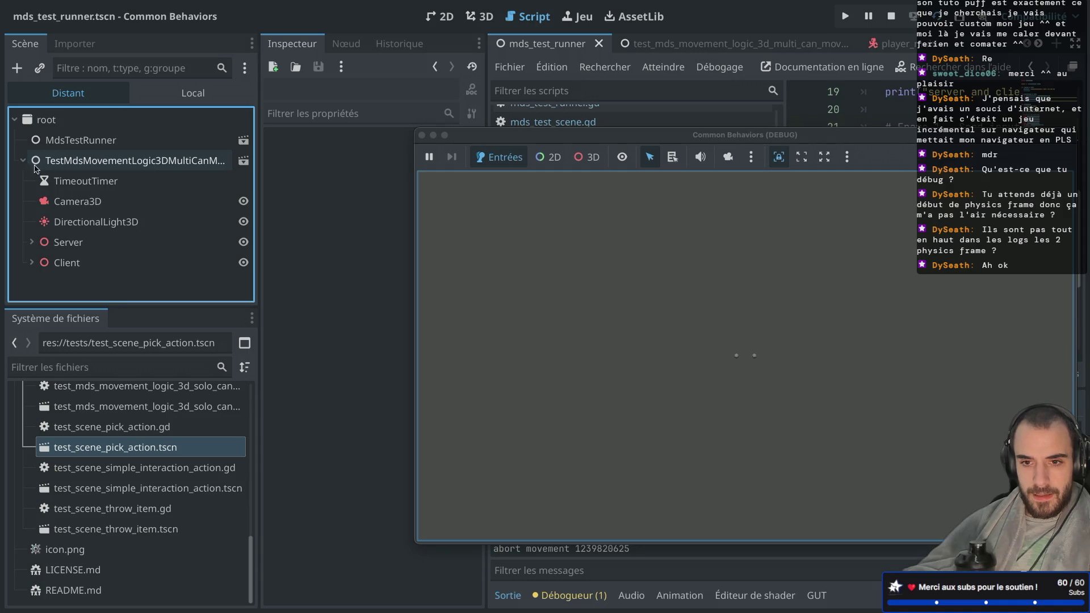
{"action": "left_click", "coordinate": [32, 262]}
{"action": "left_click", "coordinate": [33, 242]}
{"action": "scroll", "coordinate": [32, 244], "scroll_direction": "down", "scroll_amount": 2}
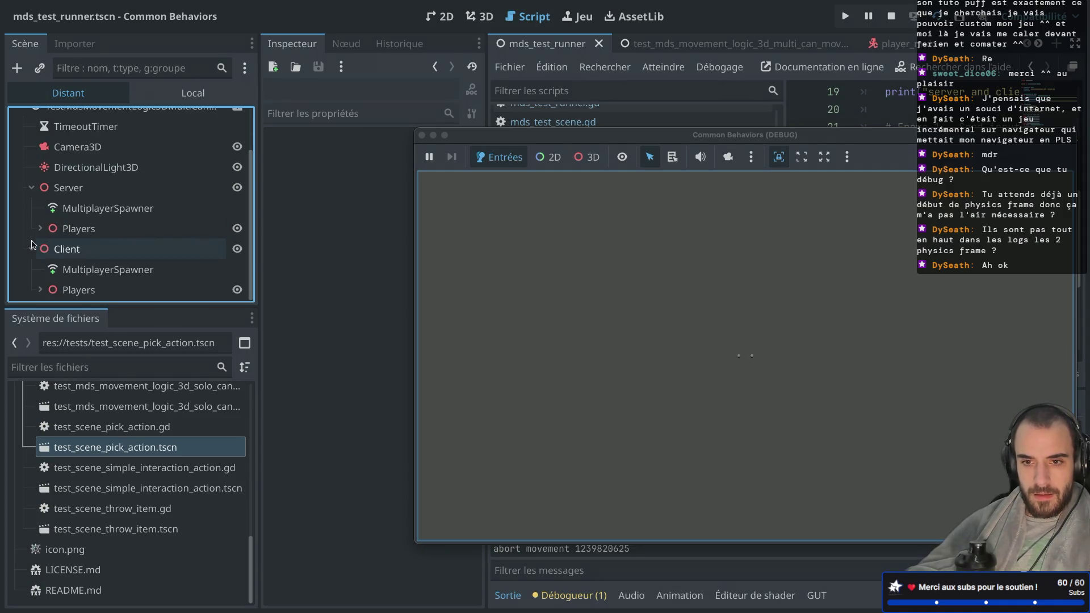
{"action": "left_click", "coordinate": [41, 286]}
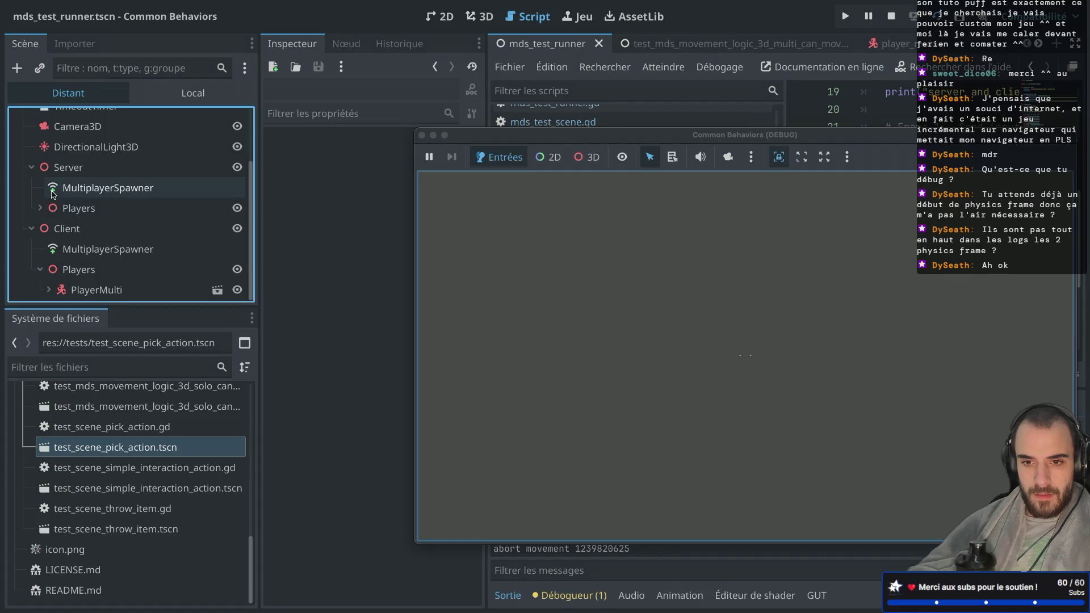
{"action": "left_click", "coordinate": [40, 208]}
{"action": "left_click", "coordinate": [48, 208]}
{"action": "scroll", "coordinate": [54, 244], "scroll_direction": "down", "scroll_amount": 3}
{"action": "left_click", "coordinate": [48, 290]}
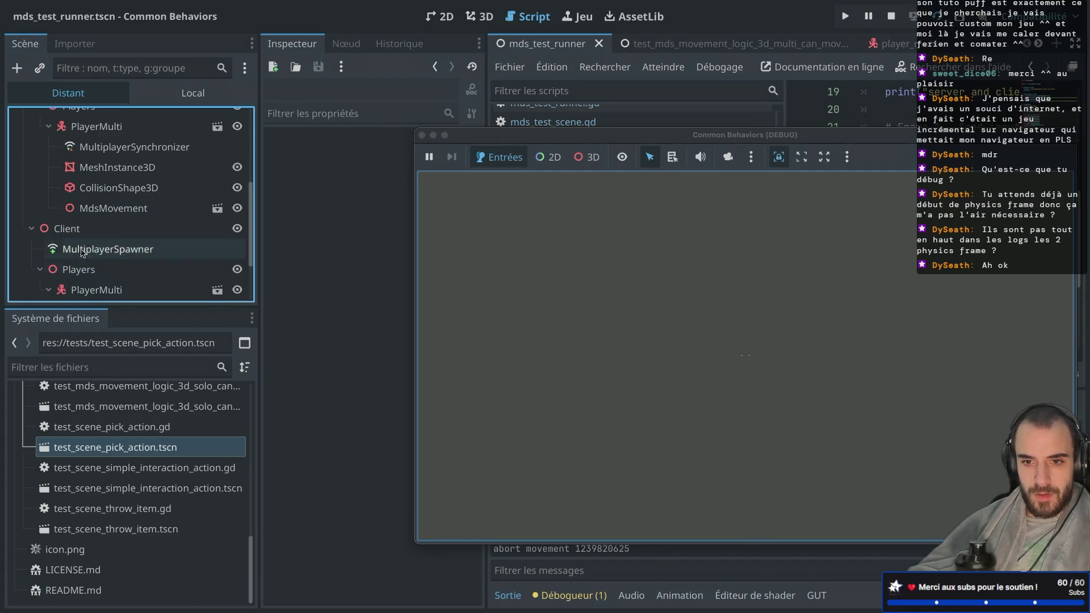
Step: Review the expanded remote tree and close the Common Behaviors (DEBUG) window
{"action": "scroll", "coordinate": [91, 239], "scroll_direction": "down", "scroll_amount": 3}
{"action": "scroll", "coordinate": [111, 183], "scroll_direction": "up", "scroll_amount": 5}
{"action": "scroll", "coordinate": [112, 184], "scroll_direction": "down", "scroll_amount": 1}
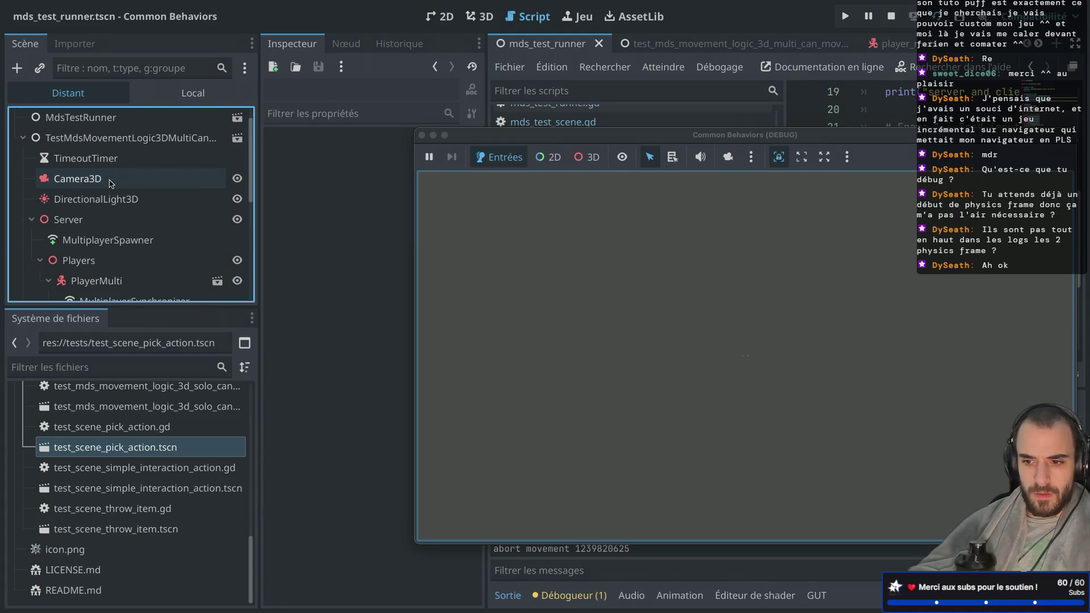
{"action": "left_click", "coordinate": [421, 136]}
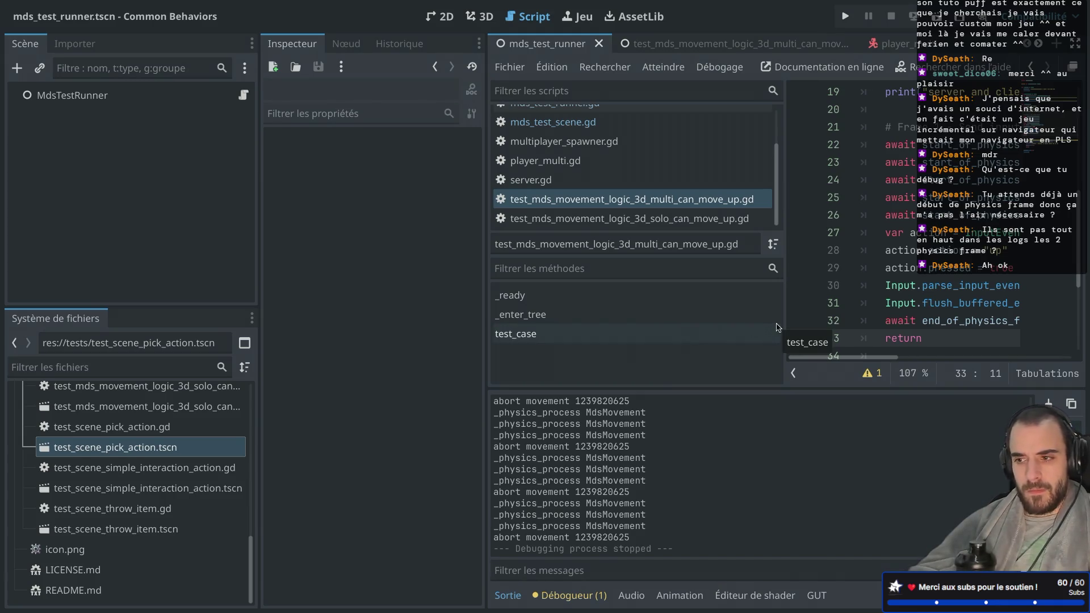
Step: Hide the side docks and browse the test scripts to reach mds_movement_logic_3d.gd
{"action": "key", "text": "ctrl+shift+F11"}
{"action": "scroll", "coordinate": [463, 247], "scroll_direction": "down", "scroll_amount": 3}
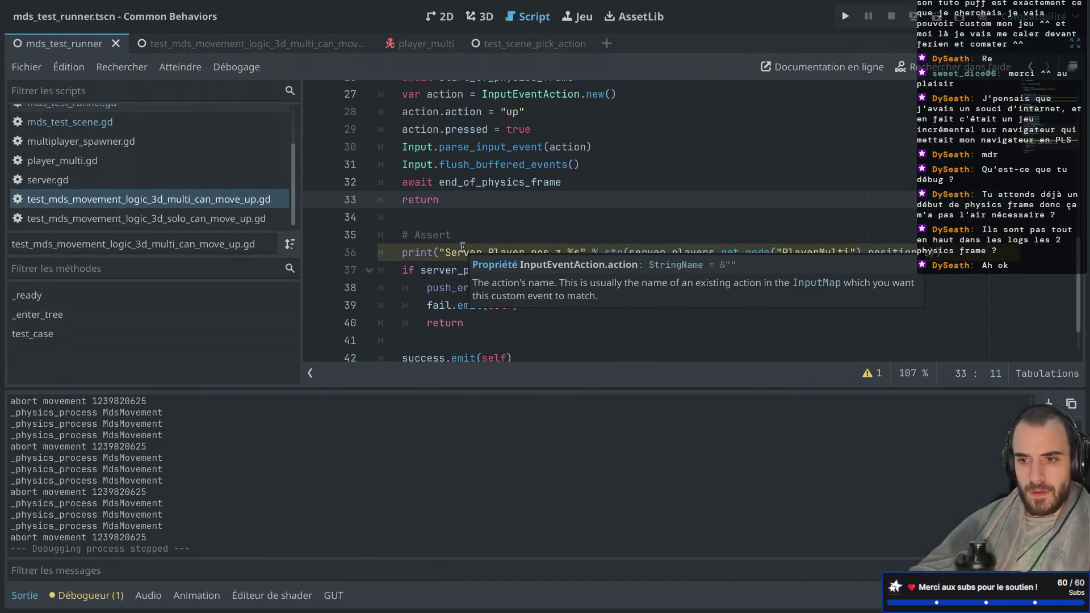
{"action": "scroll", "coordinate": [380, 215], "scroll_direction": "up", "scroll_amount": 2}
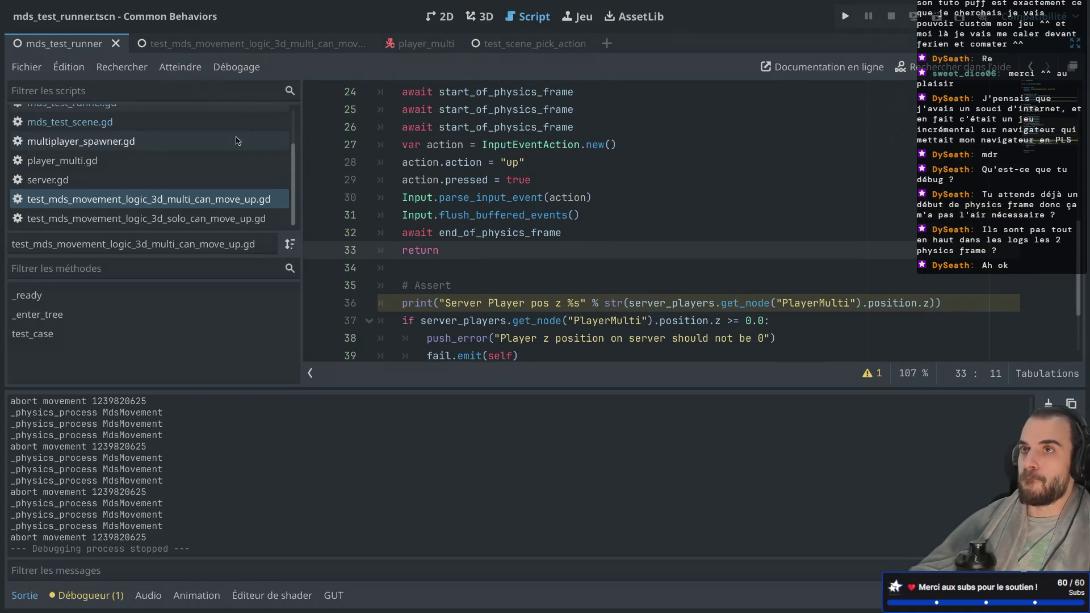
{"action": "scroll", "coordinate": [108, 174], "scroll_direction": "up", "scroll_amount": 3}
{"action": "left_click", "coordinate": [115, 160]}
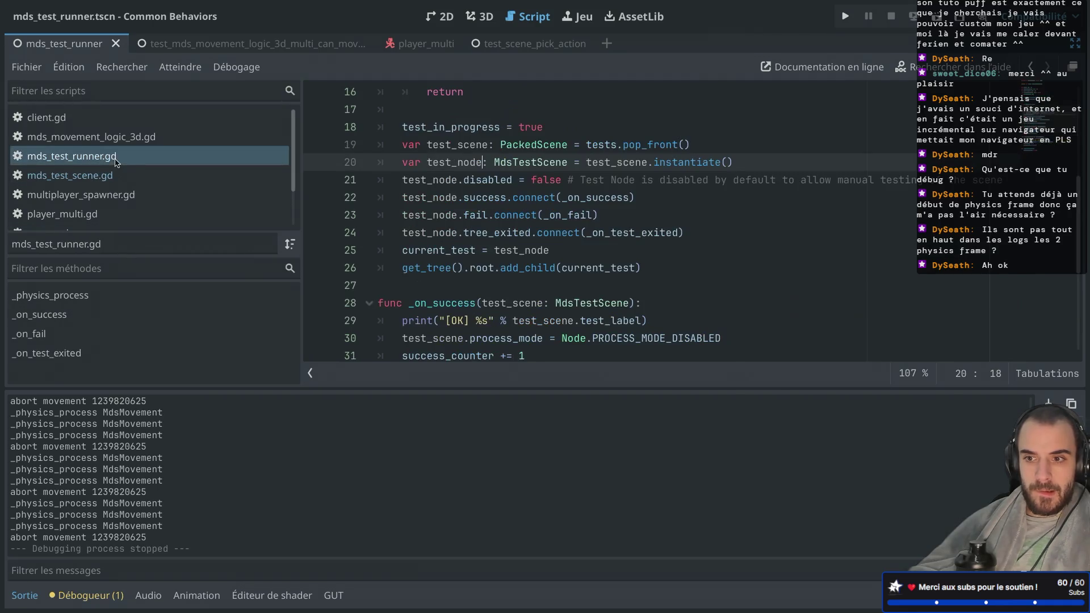
{"action": "left_click", "coordinate": [127, 178]}
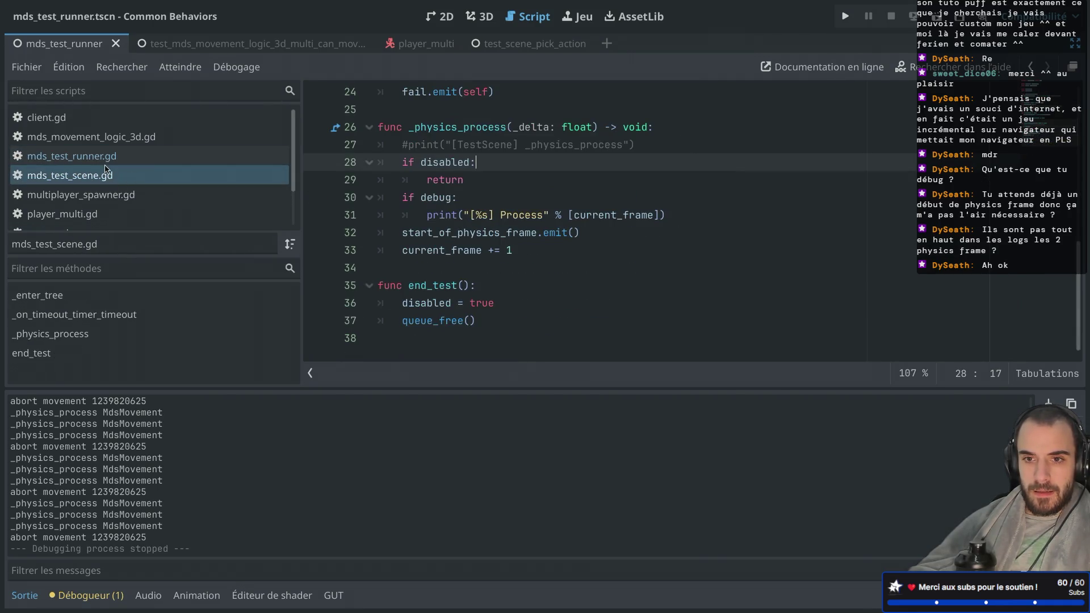
{"action": "left_click", "coordinate": [124, 142]}
Step: Delete the MdsMovement debug print line at the top of _physics_process
{"action": "scroll", "coordinate": [454, 221], "scroll_direction": "down", "scroll_amount": 2}
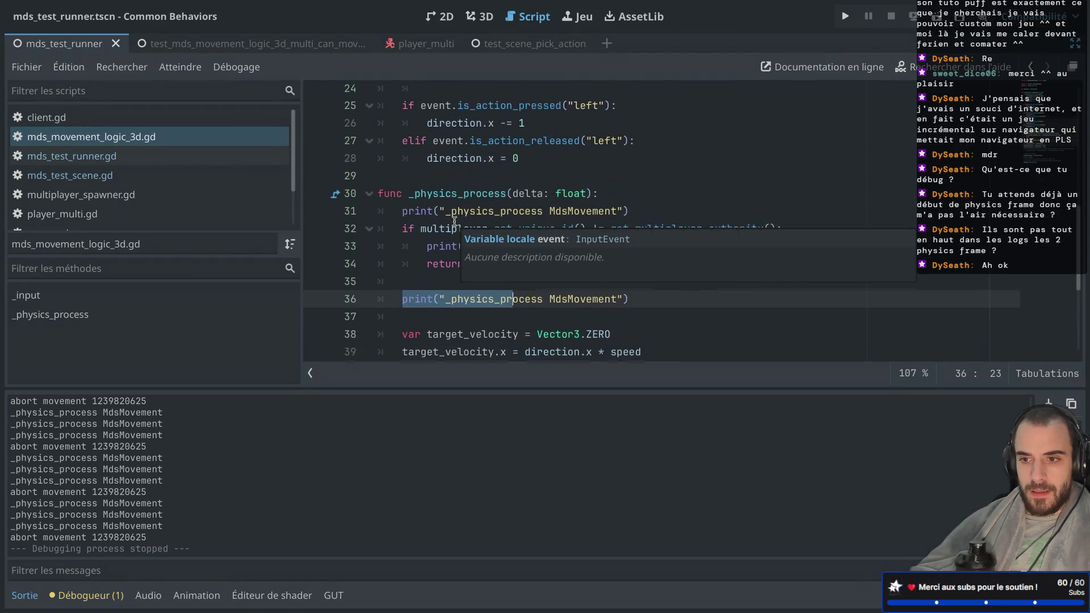
{"action": "left_click", "coordinate": [459, 214]}
{"action": "left_click_drag", "start_coordinate": [648, 180], "coordinate": [648, 169]}
{"action": "scroll", "coordinate": [648, 169], "scroll_direction": "down", "scroll_amount": 3}
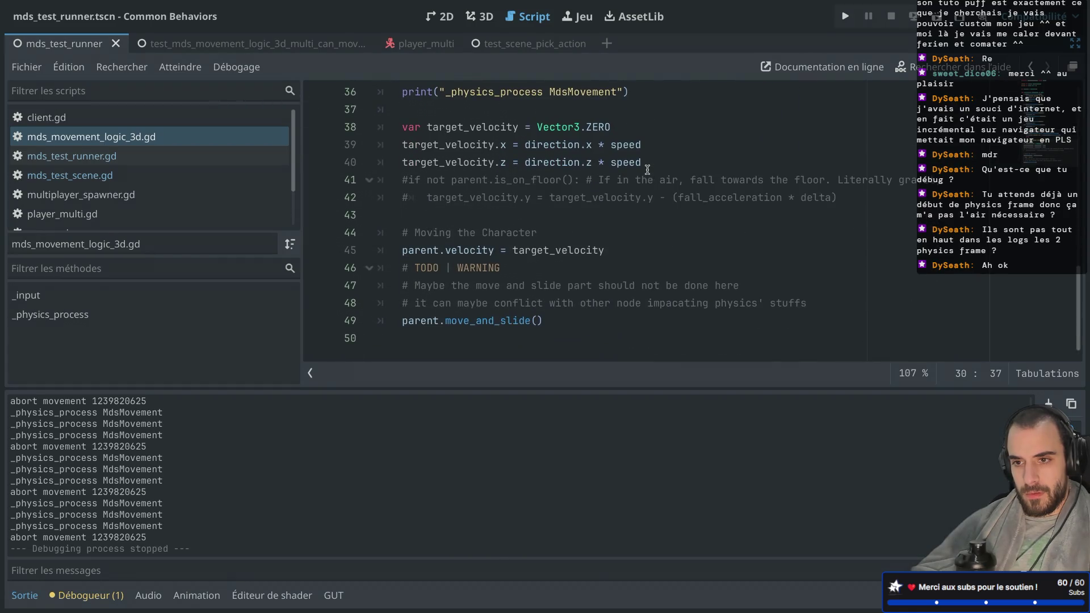
{"action": "scroll", "coordinate": [648, 169], "scroll_direction": "up", "scroll_amount": 4}
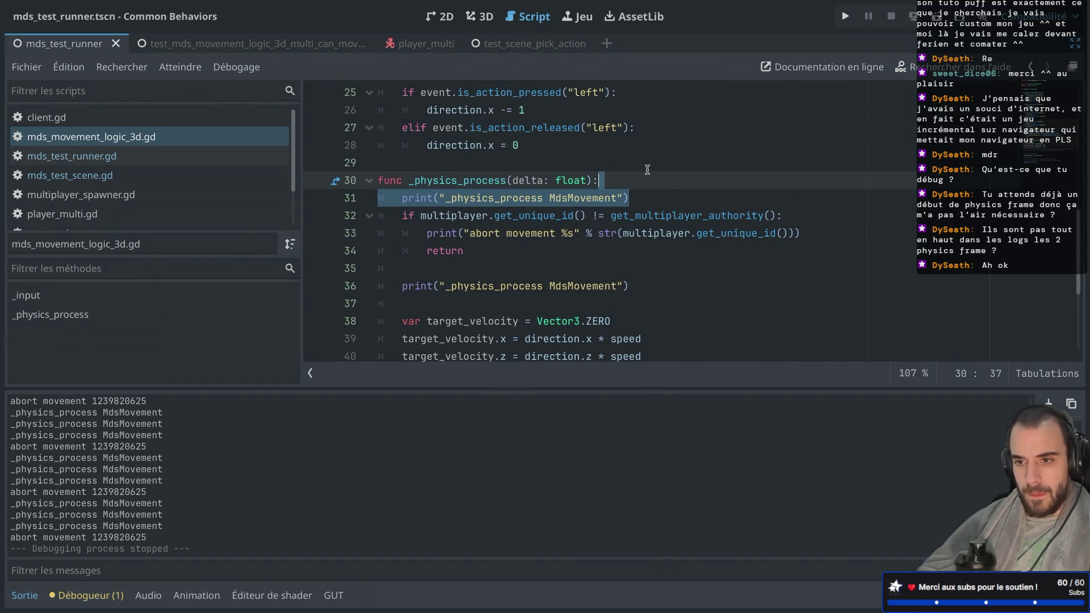
{"action": "key", "text": "Delete"}
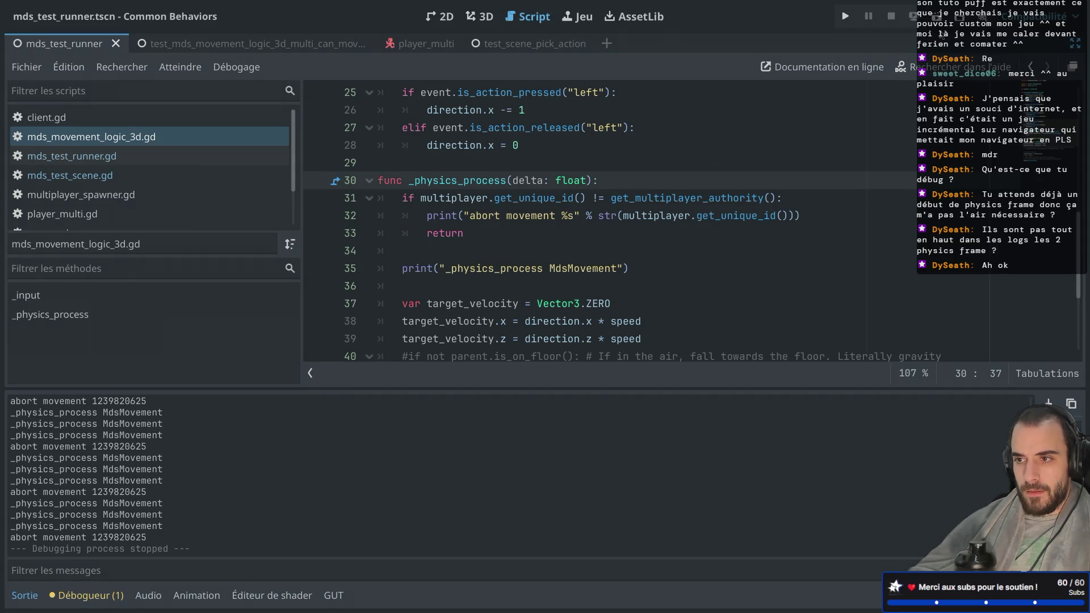
Step: Enable Autostart on the multi can-move-up scene's TimeoutTimer and save the scene
{"action": "left_click", "coordinate": [299, 44]}
{"action": "key", "text": "ctrl+shift+F11"}
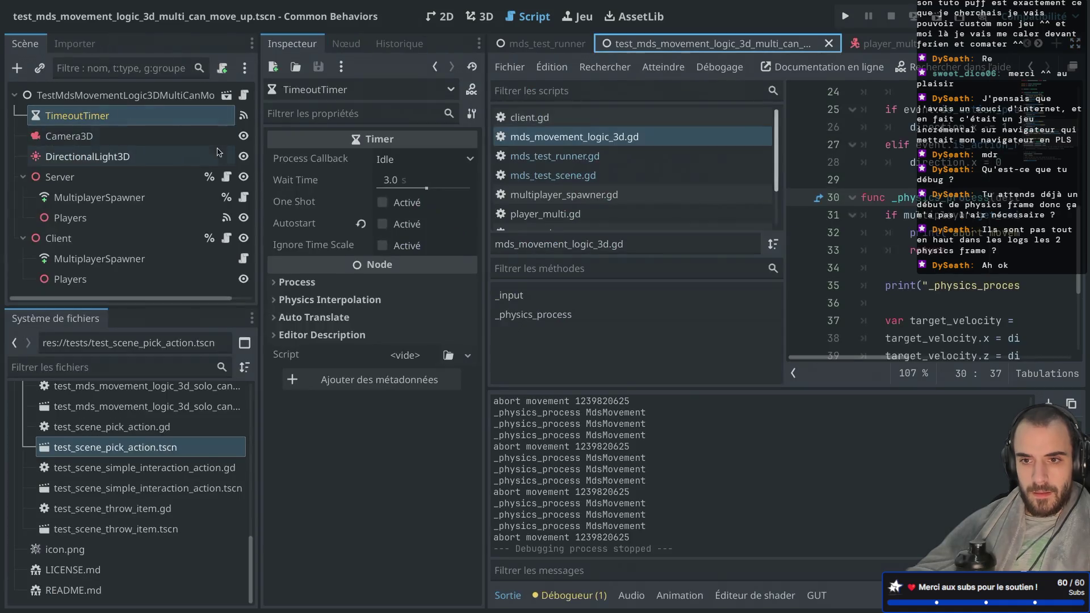
{"action": "left_click", "coordinate": [382, 224]}
{"action": "key", "text": "ctrl+s"}
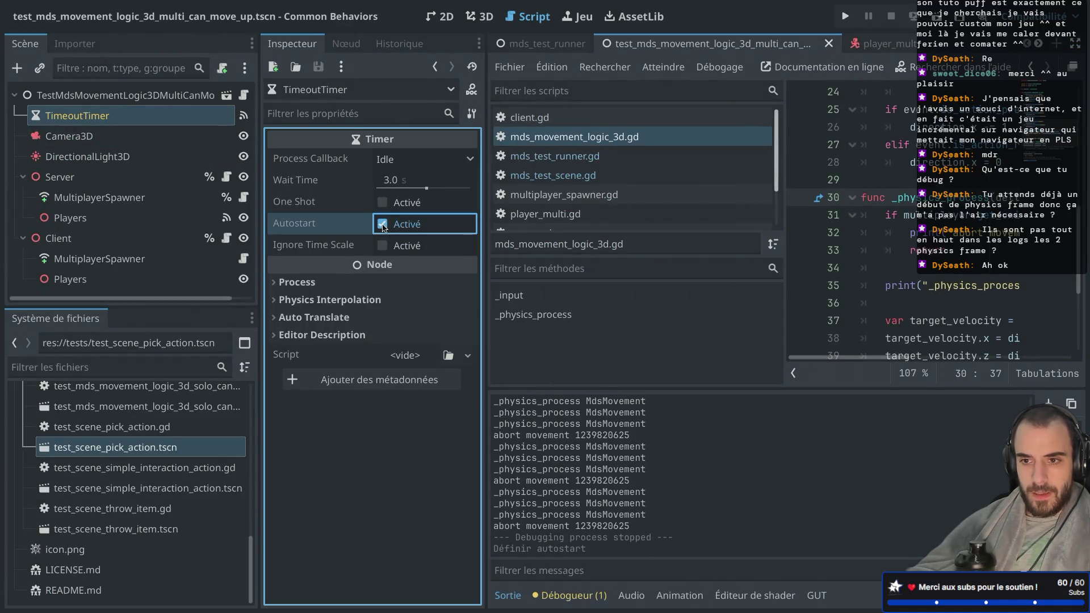
Step: Run the test scene, stop it, then rerun mds_test_runner with F6
{"action": "left_click", "coordinate": [935, 17]}
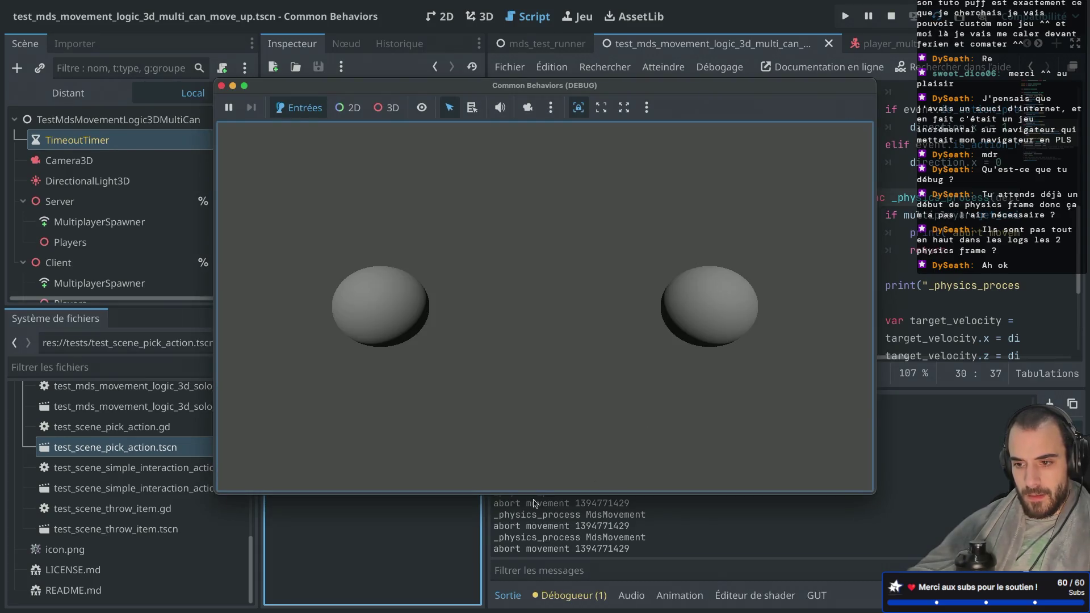
{"action": "left_click", "coordinate": [222, 86]}
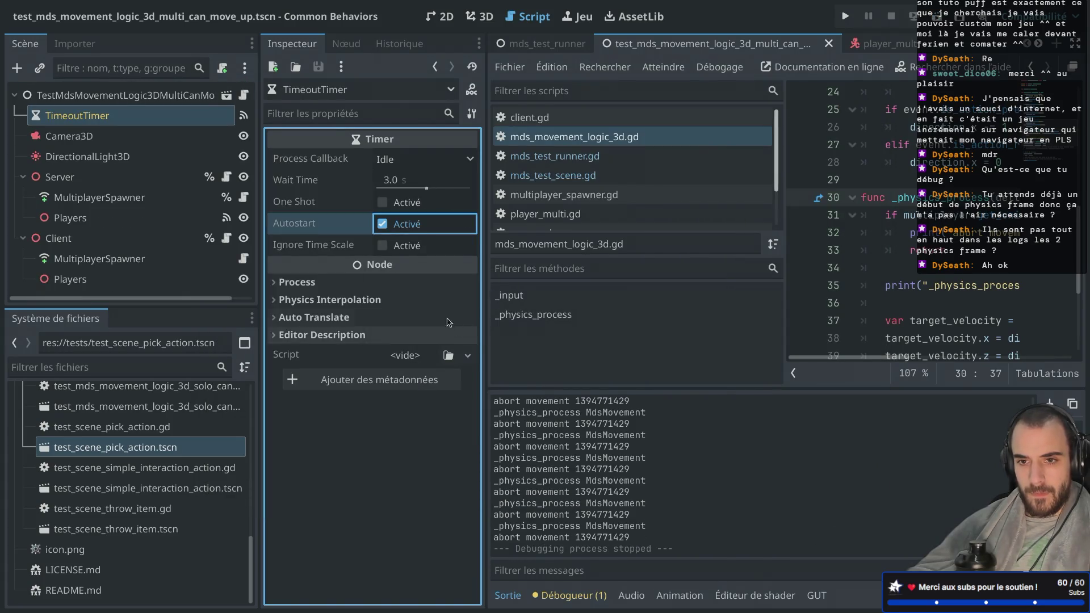
{"action": "left_click", "coordinate": [539, 46]}
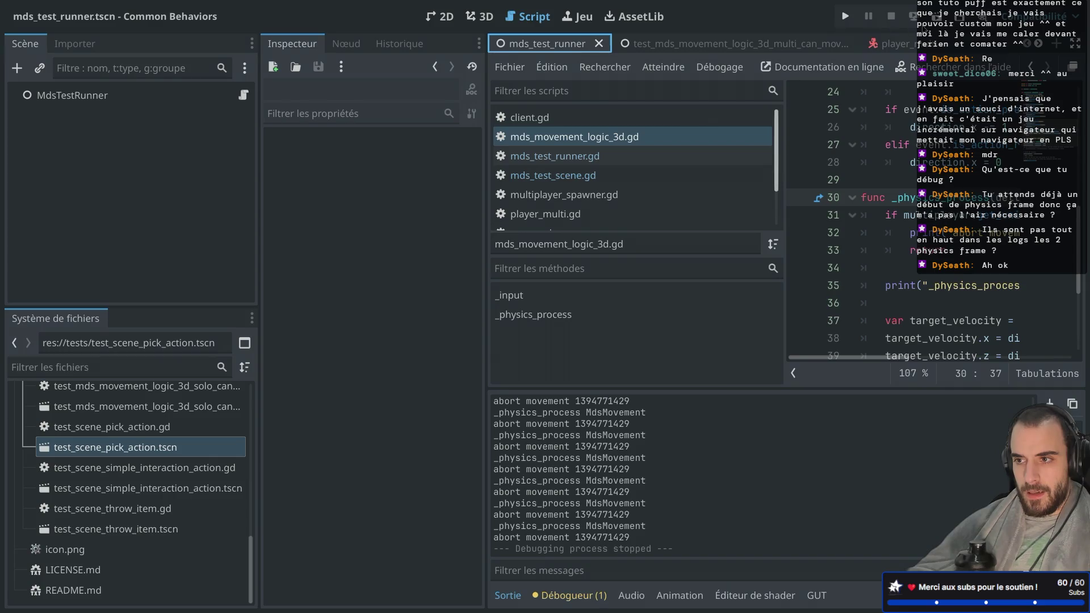
{"action": "key", "text": "F6"}
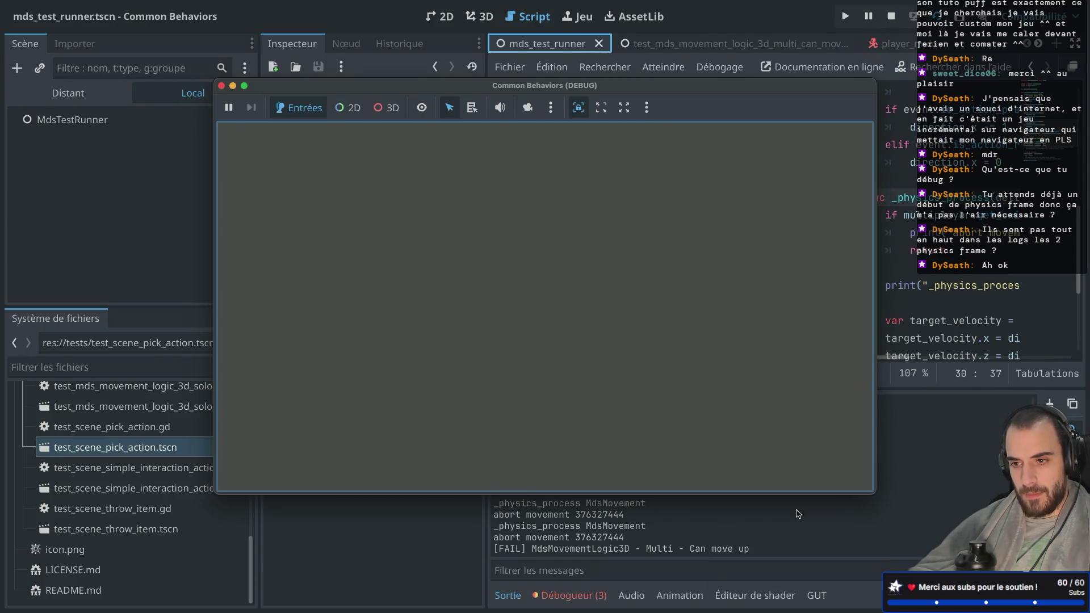
Step: Close the debug window, review the Output log, and open the multi can-move-up test script full-width
{"action": "left_click", "coordinate": [221, 86]}
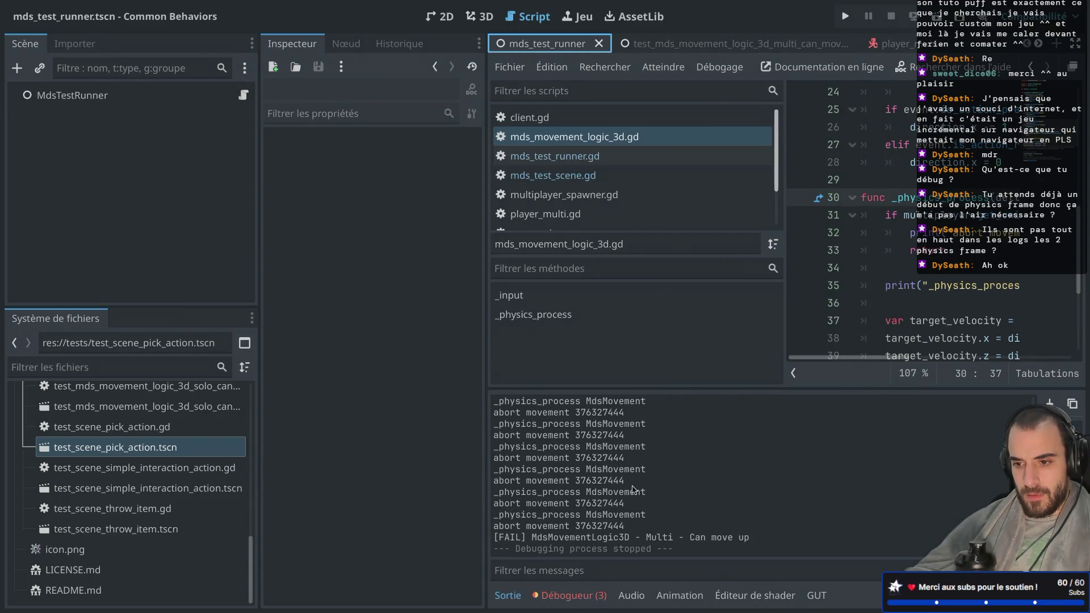
{"action": "scroll", "coordinate": [580, 532], "scroll_direction": "up", "scroll_amount": 5}
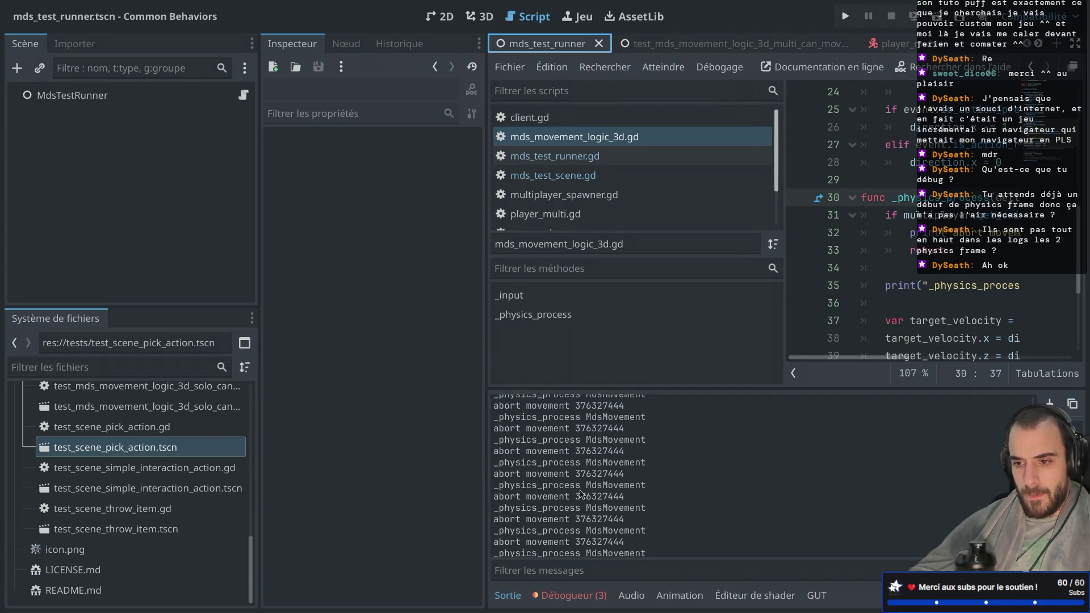
{"action": "scroll", "coordinate": [581, 494], "scroll_direction": "up", "scroll_amount": 2}
{"action": "scroll", "coordinate": [517, 481], "scroll_direction": "down", "scroll_amount": 4}
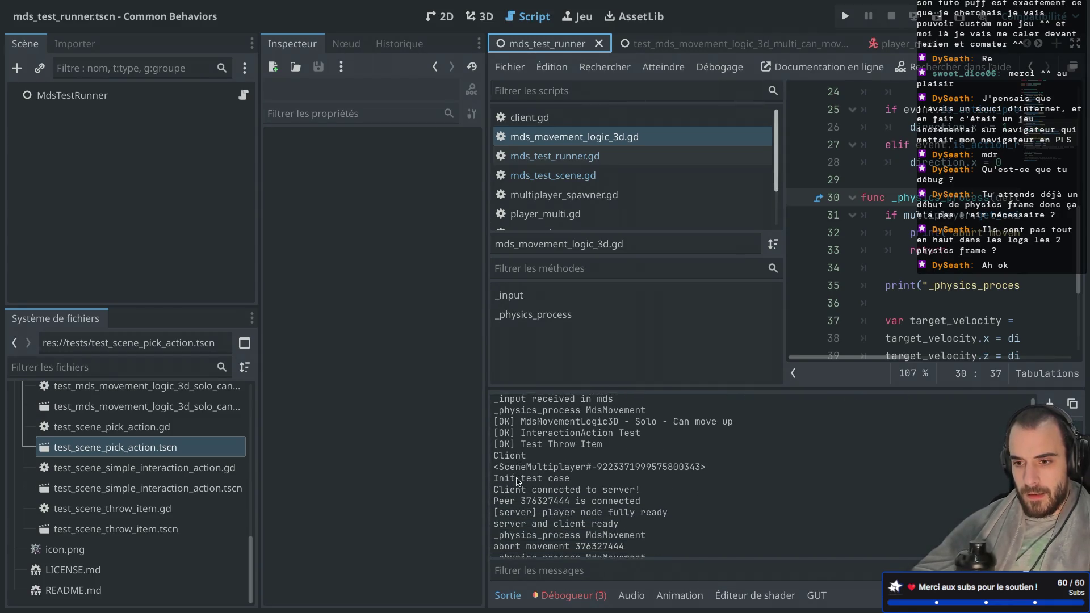
{"action": "scroll", "coordinate": [517, 481], "scroll_direction": "down", "scroll_amount": 2}
{"action": "scroll", "coordinate": [522, 474], "scroll_direction": "up", "scroll_amount": 1}
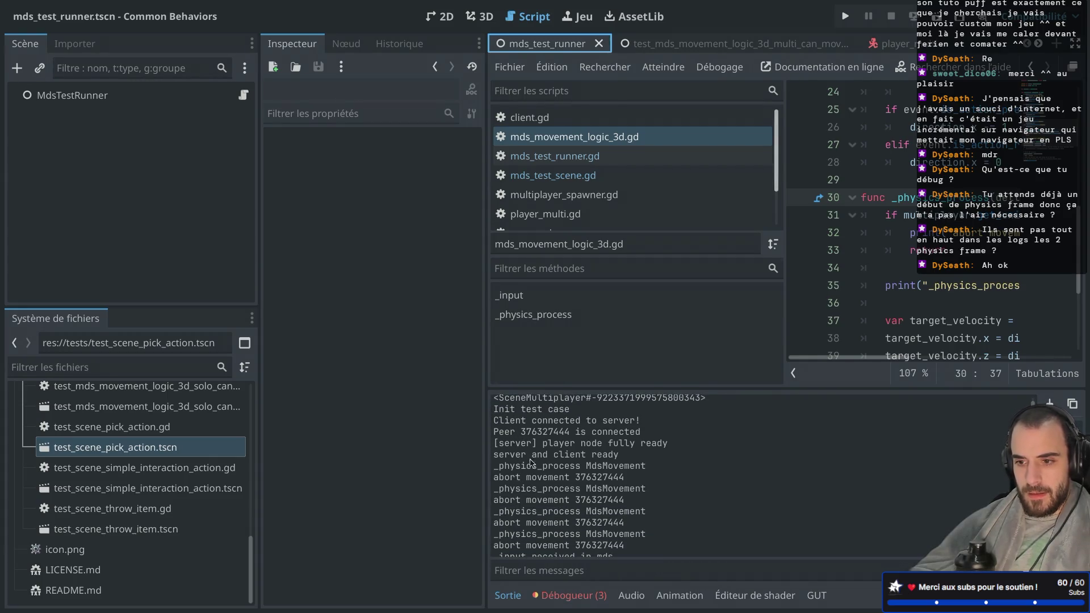
{"action": "scroll", "coordinate": [546, 456], "scroll_direction": "down", "scroll_amount": 1}
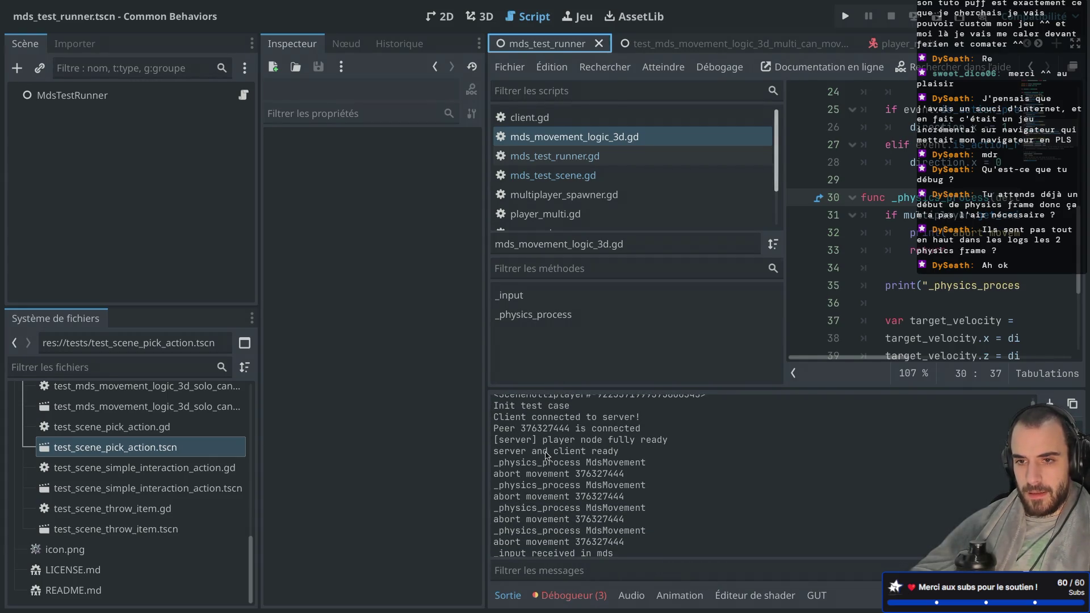
{"action": "key", "text": "ctrl+shift+F11"}
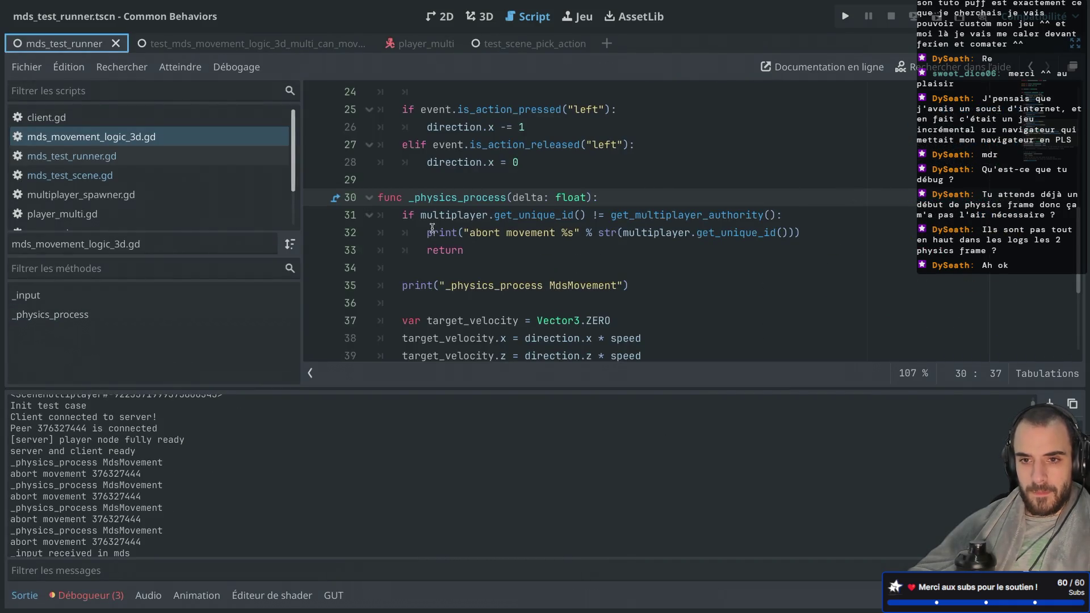
{"action": "key", "text": "alt+Left"}
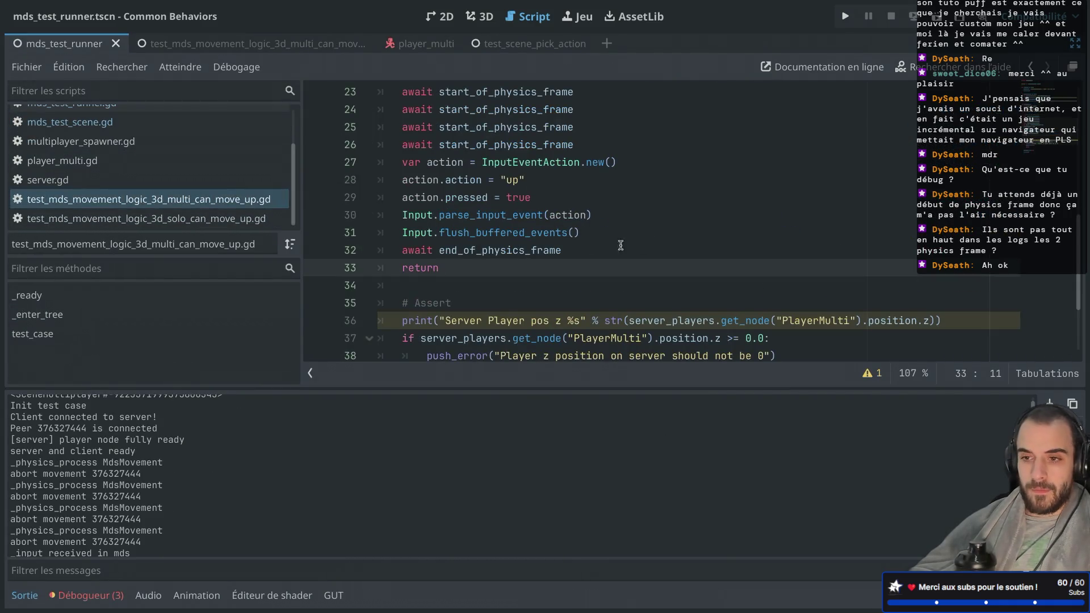
Step: Delete the early return line, save the test script, and rerun the tests
{"action": "scroll", "coordinate": [634, 245], "scroll_direction": "down", "scroll_amount": 2}
{"action": "left_click_drag", "start_coordinate": [438, 205], "coordinate": [374, 213]}
{"action": "key", "text": "BackSpace"}
{"action": "key", "text": "BackSpace"}
{"action": "key", "text": "ctrl+s"}
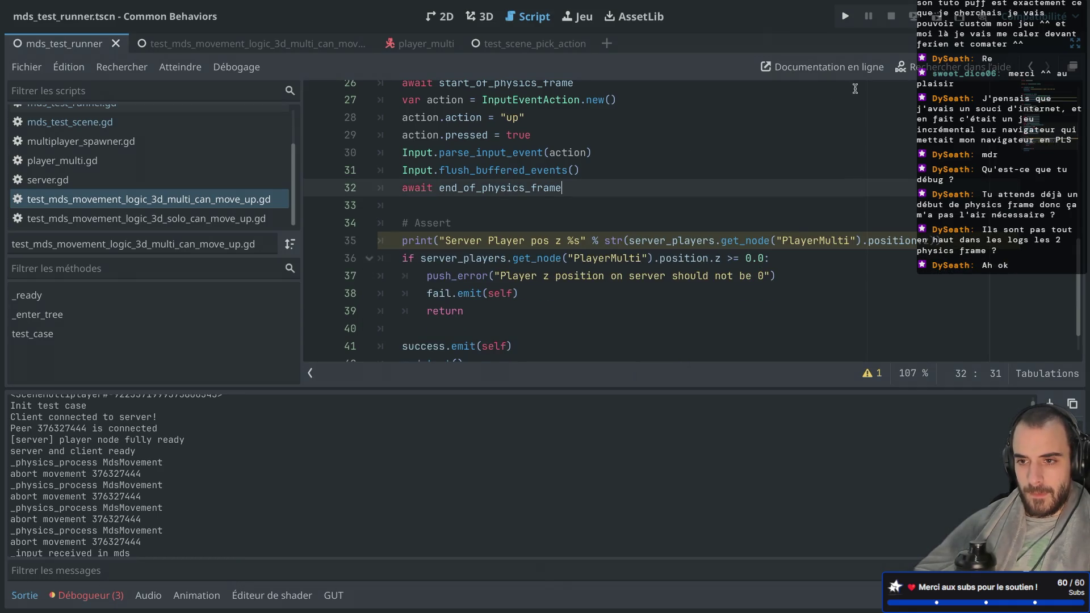
{"action": "scroll", "coordinate": [784, 170], "scroll_direction": "up", "scroll_amount": 3}
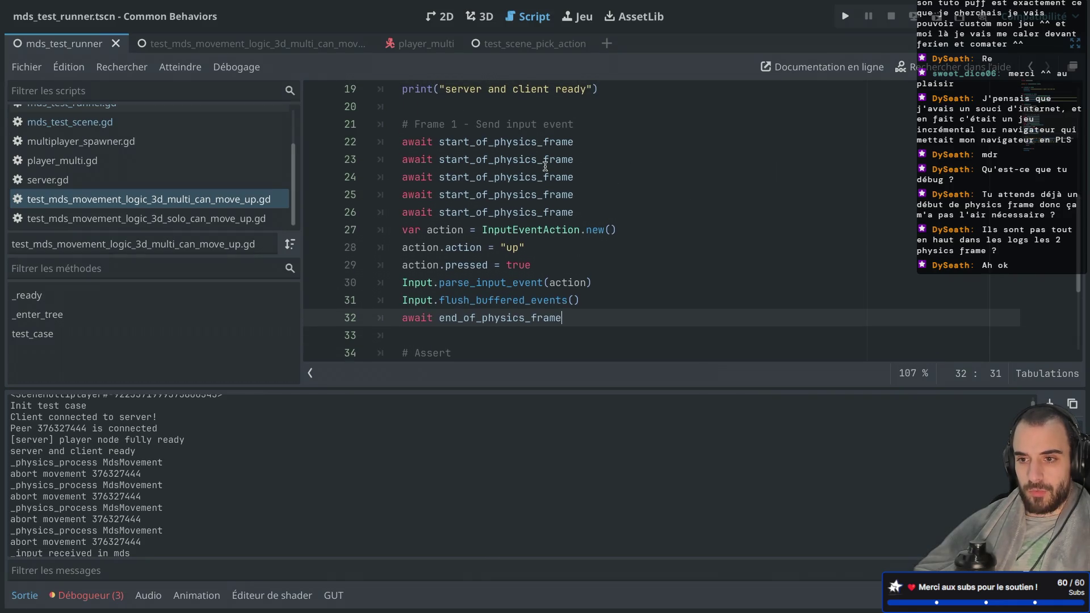
{"action": "left_click", "coordinate": [936, 16]}
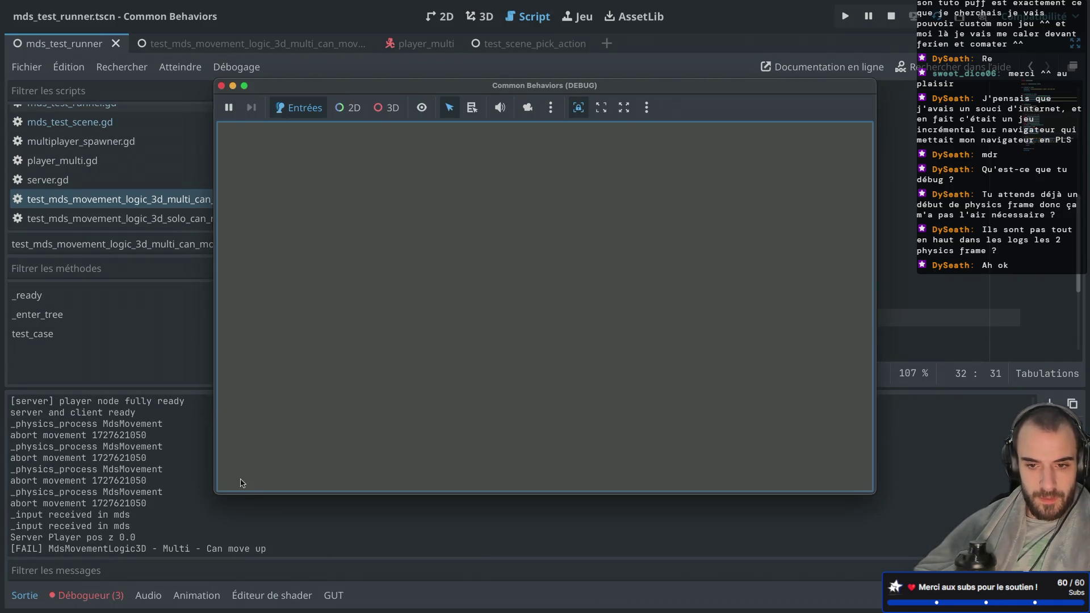
{"action": "left_click", "coordinate": [141, 493]}
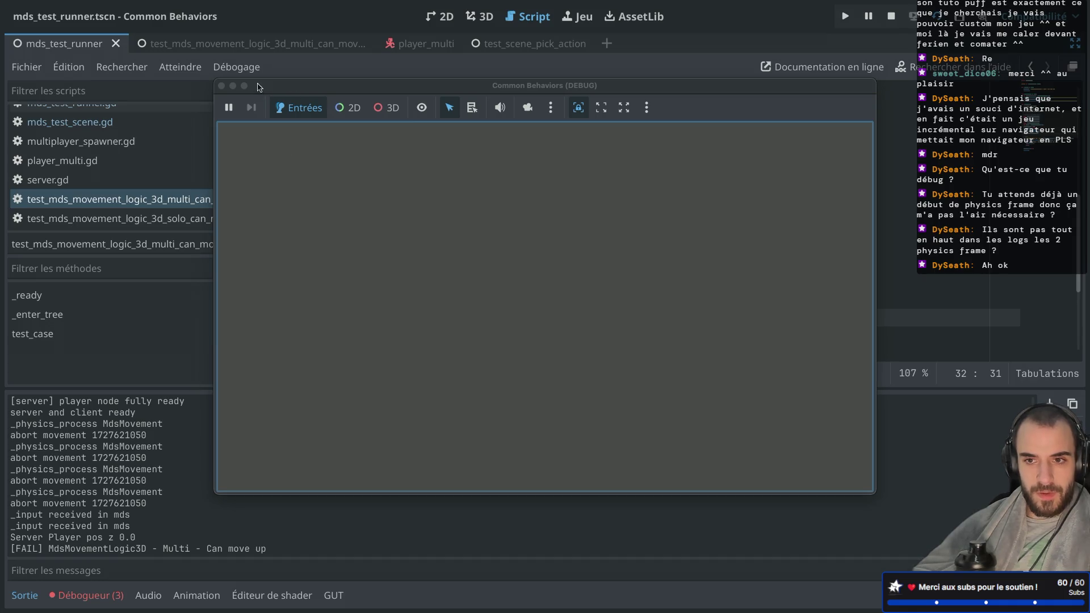
{"action": "left_click", "coordinate": [221, 85]}
Step: Add an extra await start_of_physics_frame after end_of_physics_frame and rerun the tests
{"action": "scroll", "coordinate": [549, 303], "scroll_direction": "down", "scroll_amount": 1}
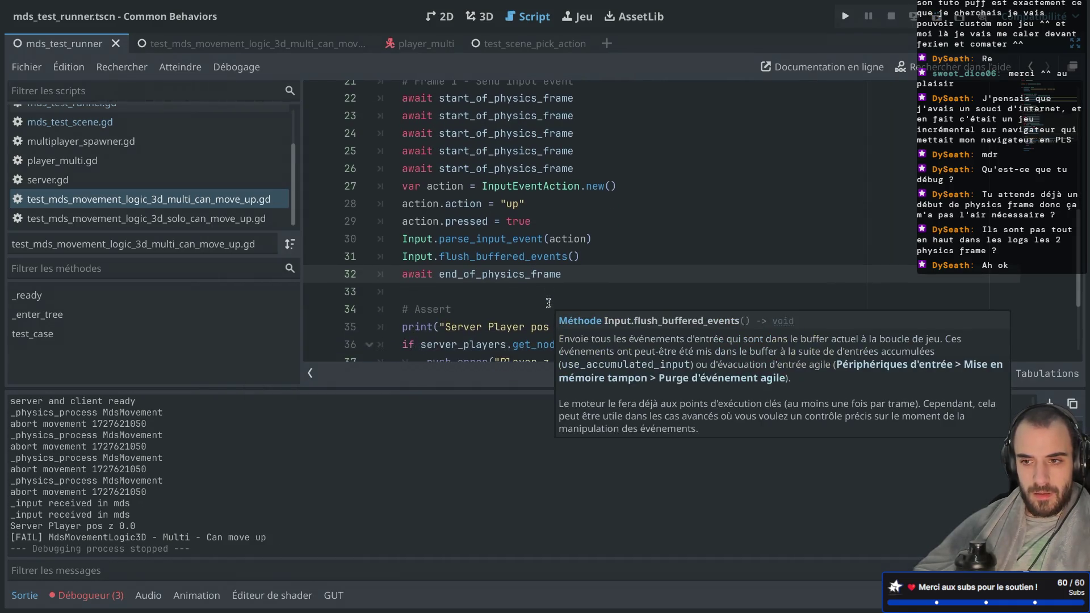
{"action": "left_click_drag", "start_coordinate": [612, 168], "coordinate": [613, 154]}
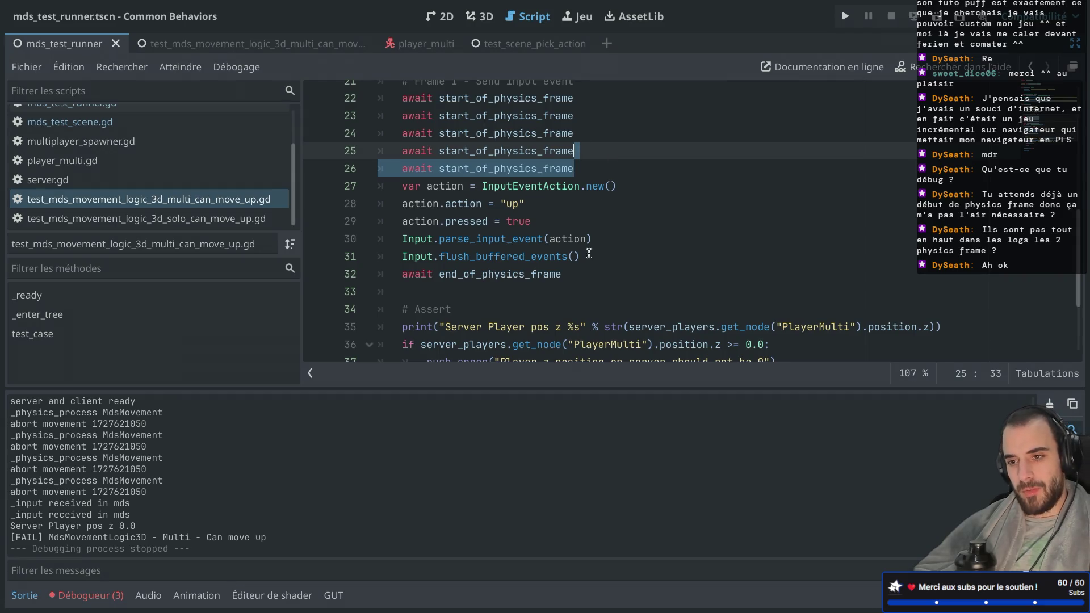
{"action": "key", "text": "ctrl+c"}
{"action": "left_click", "coordinate": [577, 272]}
{"action": "key", "text": "ctrl+v"}
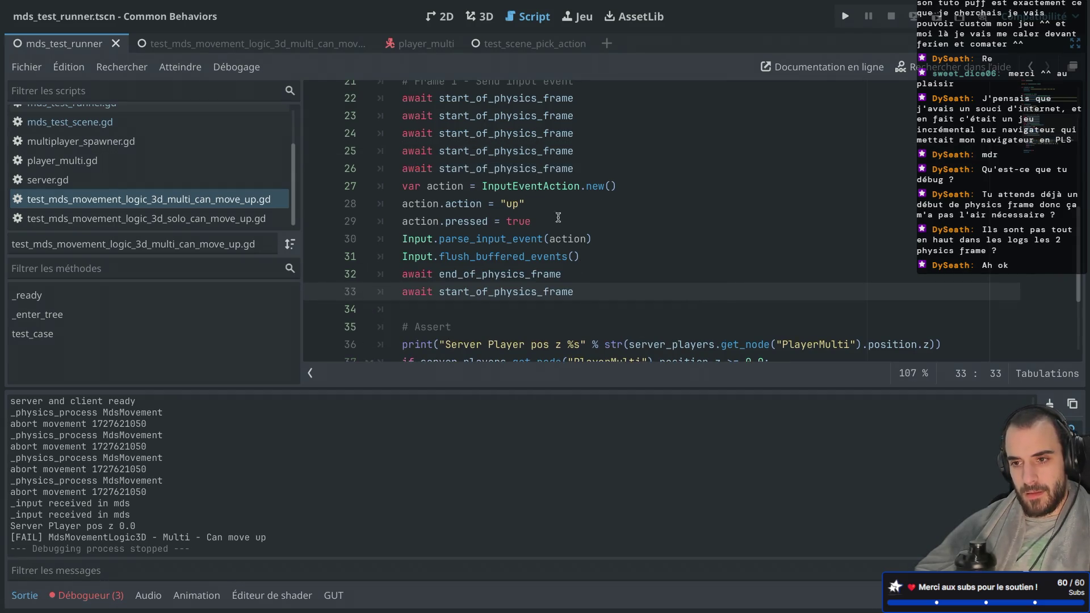
{"action": "mouse_move", "coordinate": [585, 234]}
{"action": "key", "text": "super+b"}
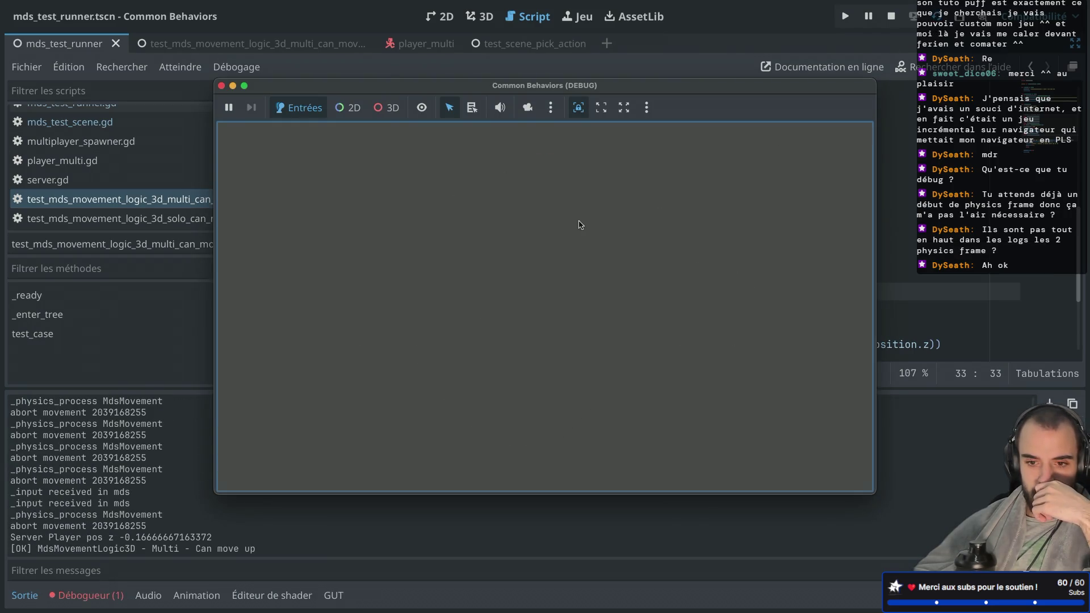
{"action": "left_click", "coordinate": [221, 87]}
Step: Remove the five leading start_of_physics_frame awaits and rerun with F5
{"action": "scroll", "coordinate": [512, 199], "scroll_direction": "up", "scroll_amount": 1}
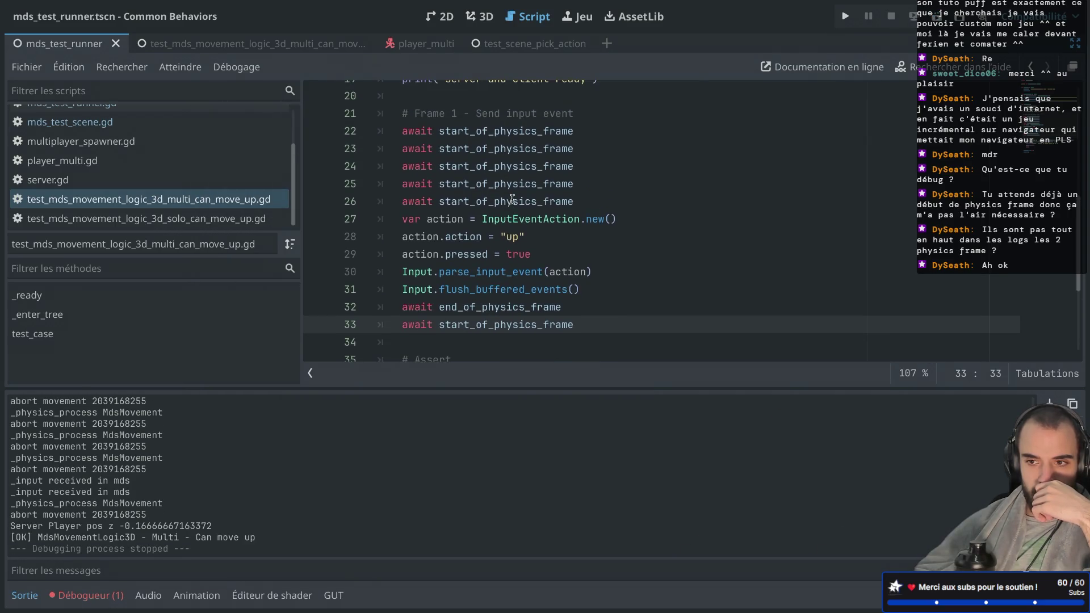
{"action": "left_click_drag", "start_coordinate": [585, 199], "coordinate": [601, 122]}
{"action": "key", "text": "BackSpace"}
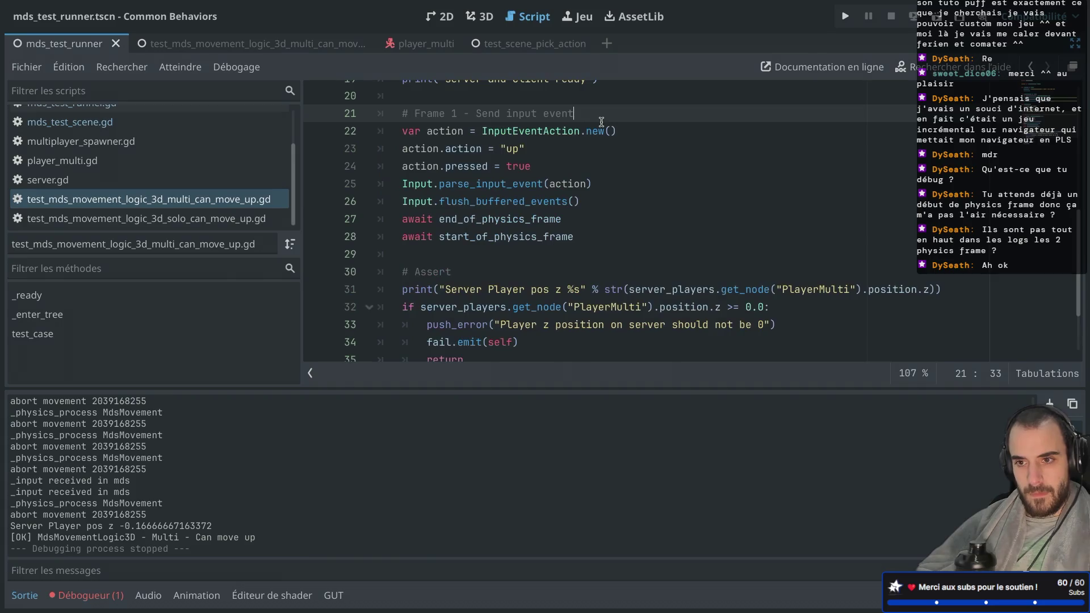
{"action": "key", "text": "F5"}
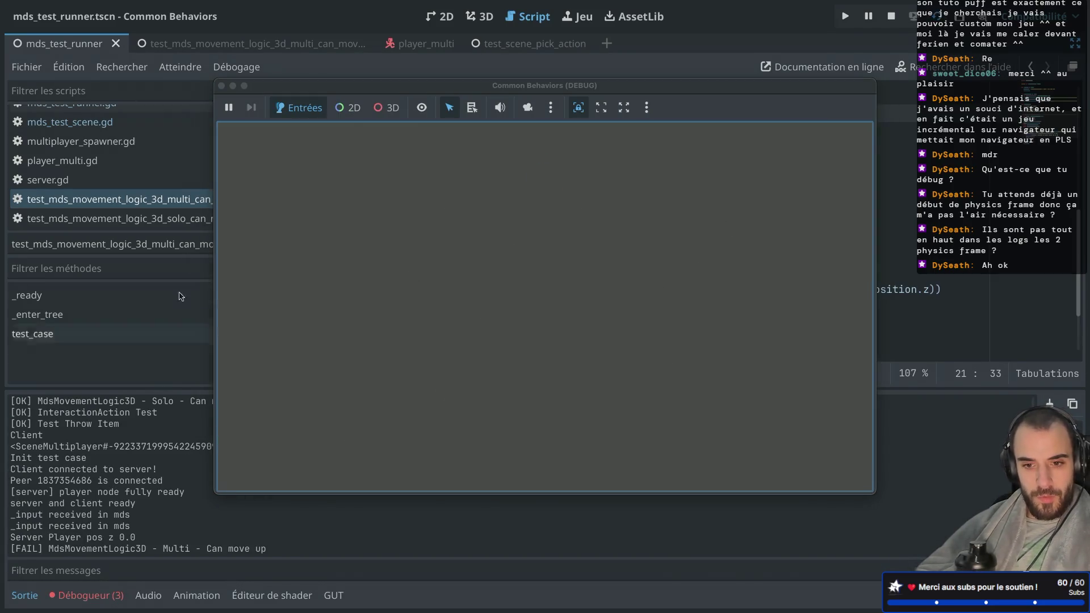
{"action": "left_click", "coordinate": [224, 86]}
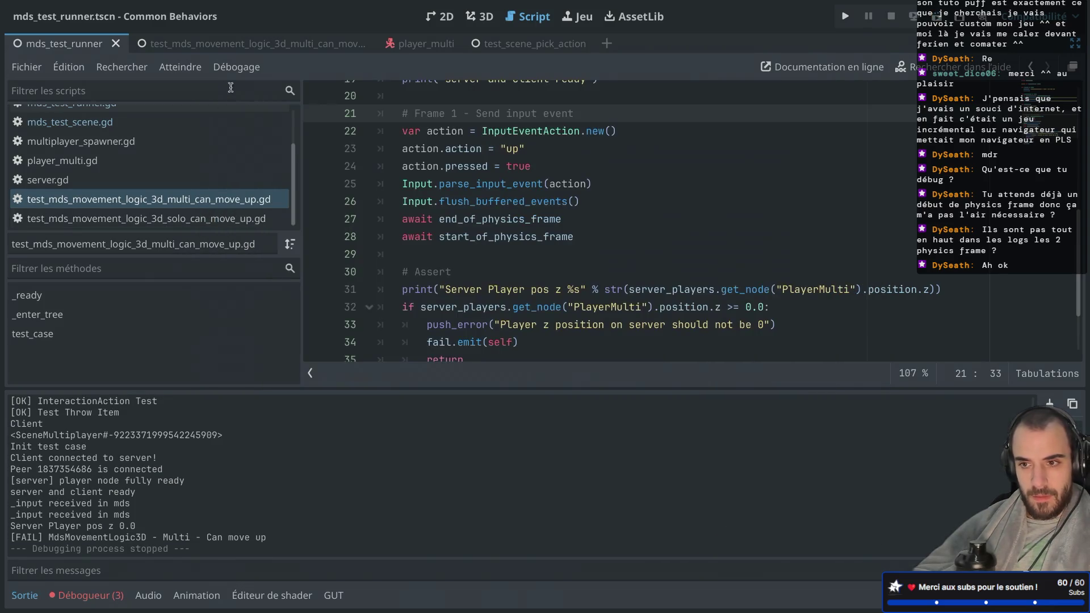
Step: Undo and redo the frame-wait deletion, then rerun the tests
{"action": "scroll", "coordinate": [527, 188], "scroll_direction": "up", "scroll_amount": 1}
{"action": "left_click", "coordinate": [527, 184]}
{"action": "key", "text": "ctrl+z"}
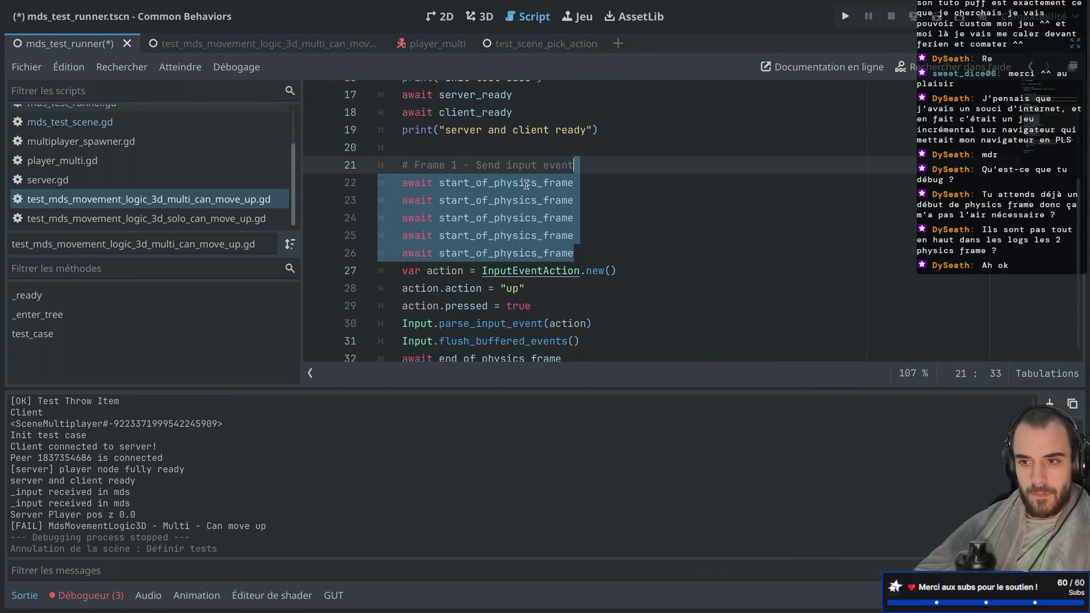
{"action": "left_click", "coordinate": [592, 236]}
{"action": "key", "text": "ctrl+shift+z"}
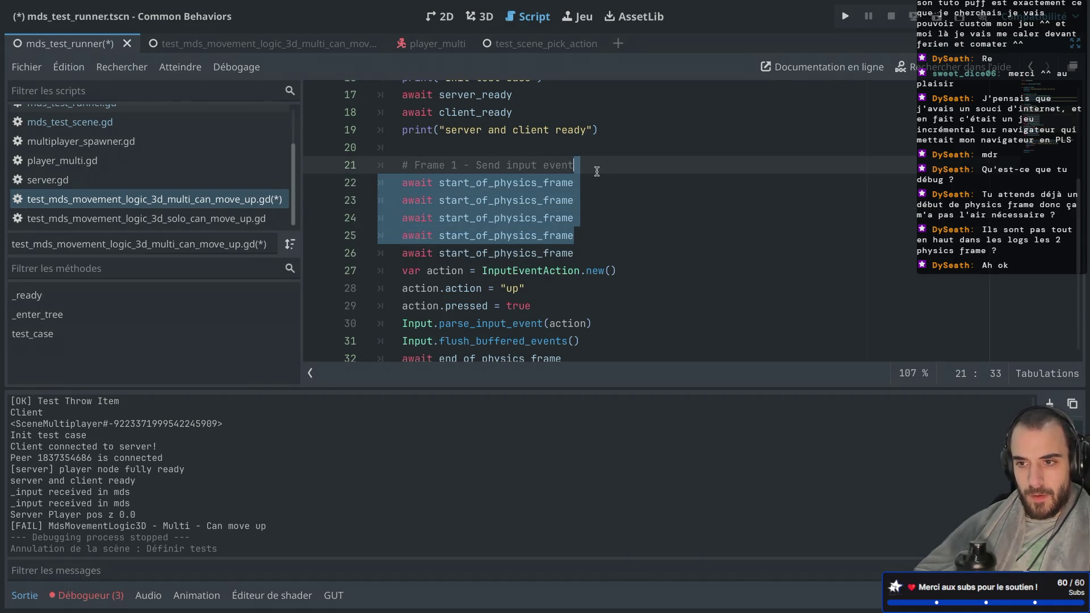
{"action": "left_click", "coordinate": [935, 25]}
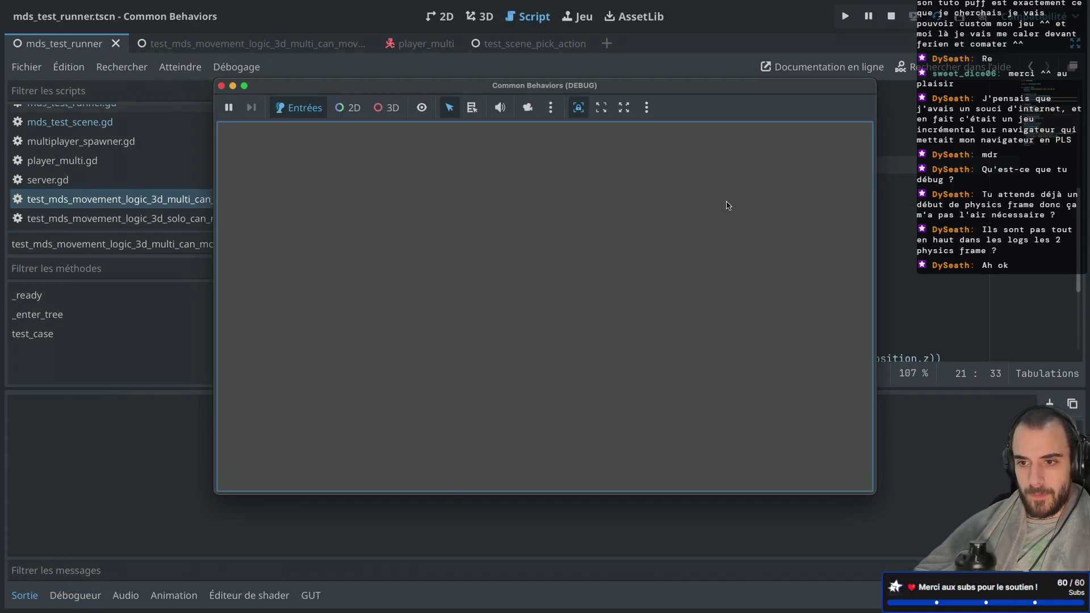
{"action": "left_click", "coordinate": [221, 85]}
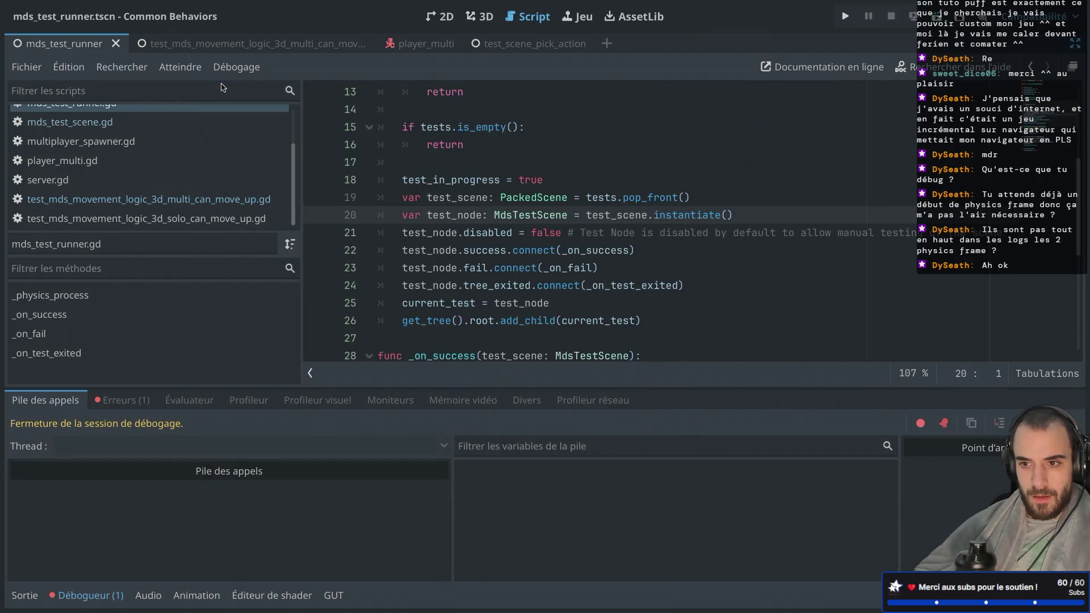
Step: Jump to the null-instantiate error, tidy line 20 of the test runner script, and save
{"action": "left_click", "coordinate": [121, 398]}
{"action": "left_click", "coordinate": [141, 452]}
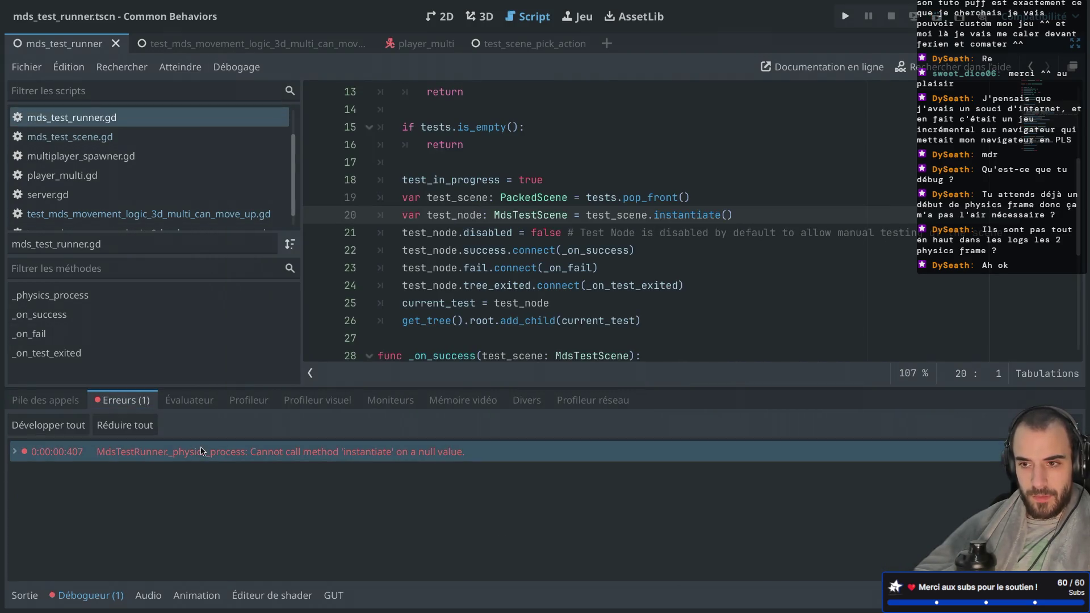
{"action": "key", "text": "BackSpace"}
{"action": "key", "text": "Return"}
{"action": "key", "text": "BackSpace"}
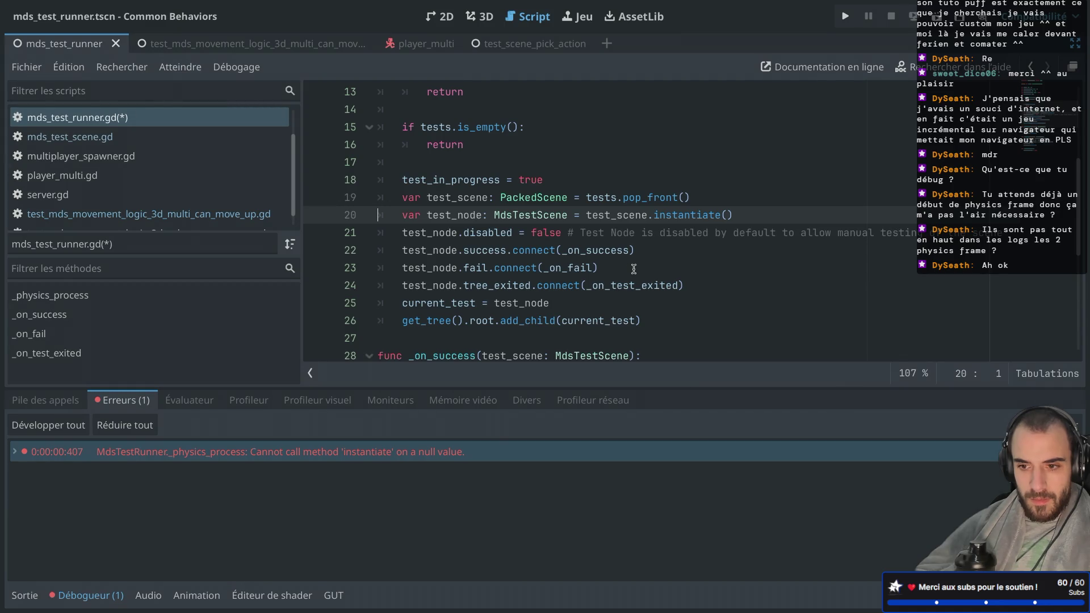
{"action": "mouse_move", "coordinate": [608, 233]}
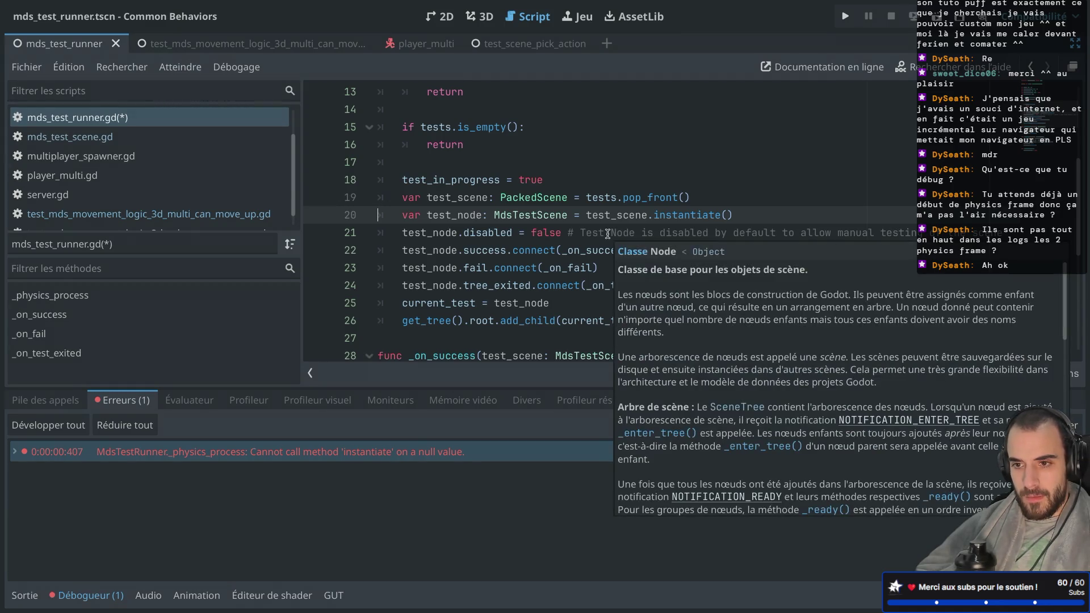
{"action": "scroll", "coordinate": [607, 234], "scroll_direction": "up", "scroll_amount": 3}
{"action": "scroll", "coordinate": [566, 216], "scroll_direction": "down", "scroll_amount": 1}
{"action": "left_click", "coordinate": [566, 216]}
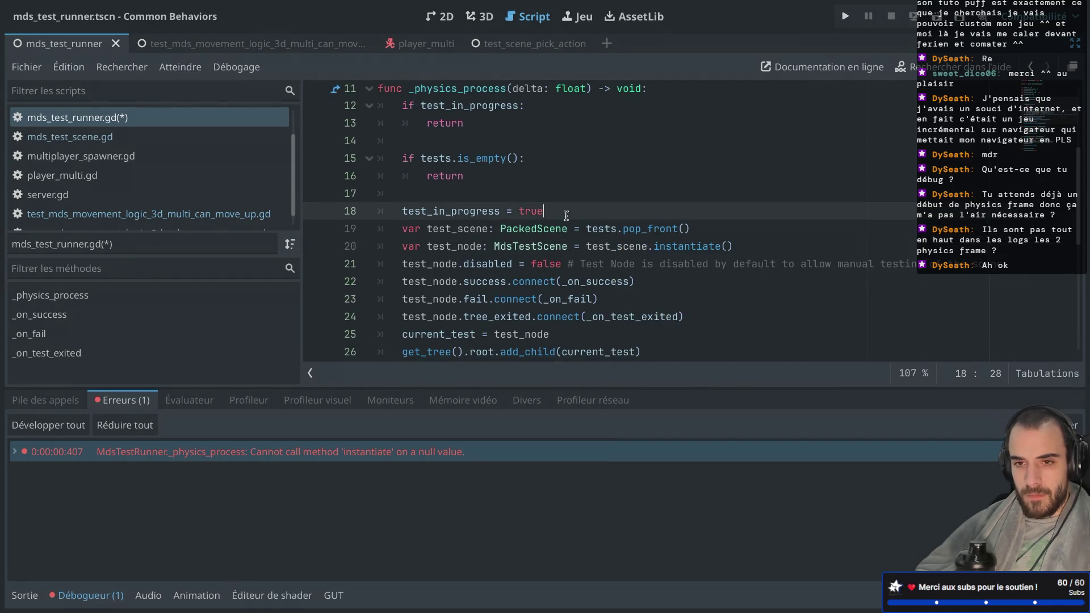
{"action": "key", "text": "ctrl+s"}
Step: Open the multiplayer move-up test script and rerun the tests
{"action": "scroll", "coordinate": [174, 140], "scroll_direction": "down", "scroll_amount": 1}
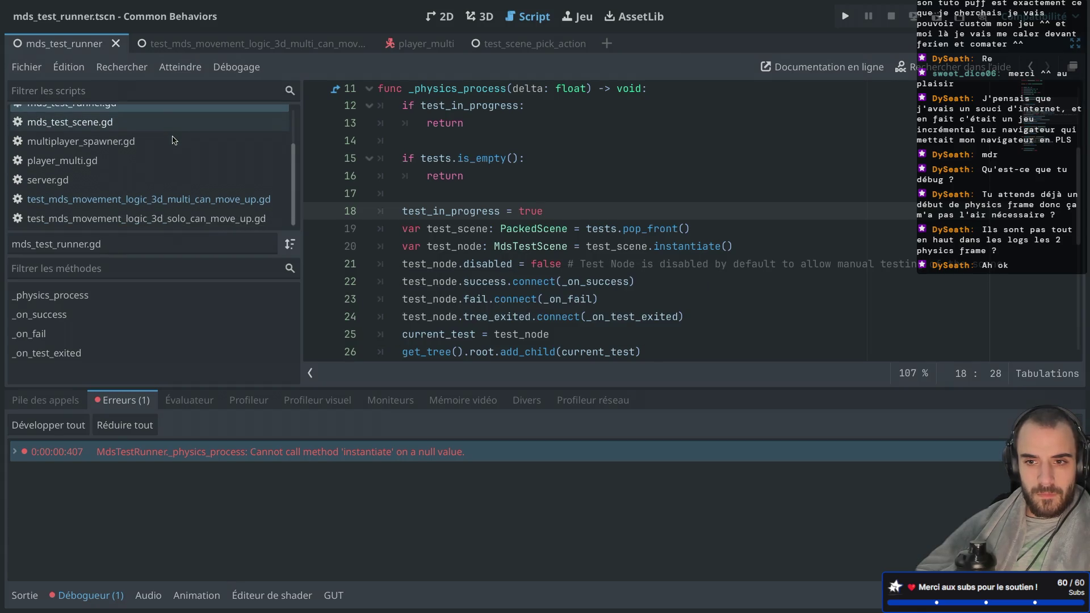
{"action": "left_click", "coordinate": [171, 198]}
{"action": "scroll", "coordinate": [502, 234], "scroll_direction": "up", "scroll_amount": 5}
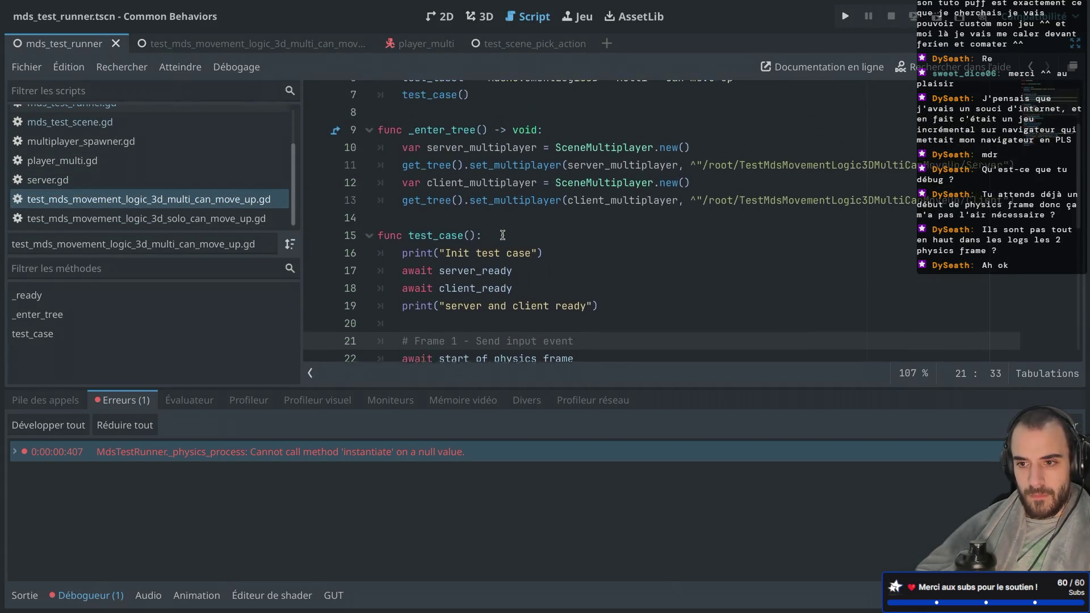
{"action": "scroll", "coordinate": [502, 234], "scroll_direction": "down", "scroll_amount": 4}
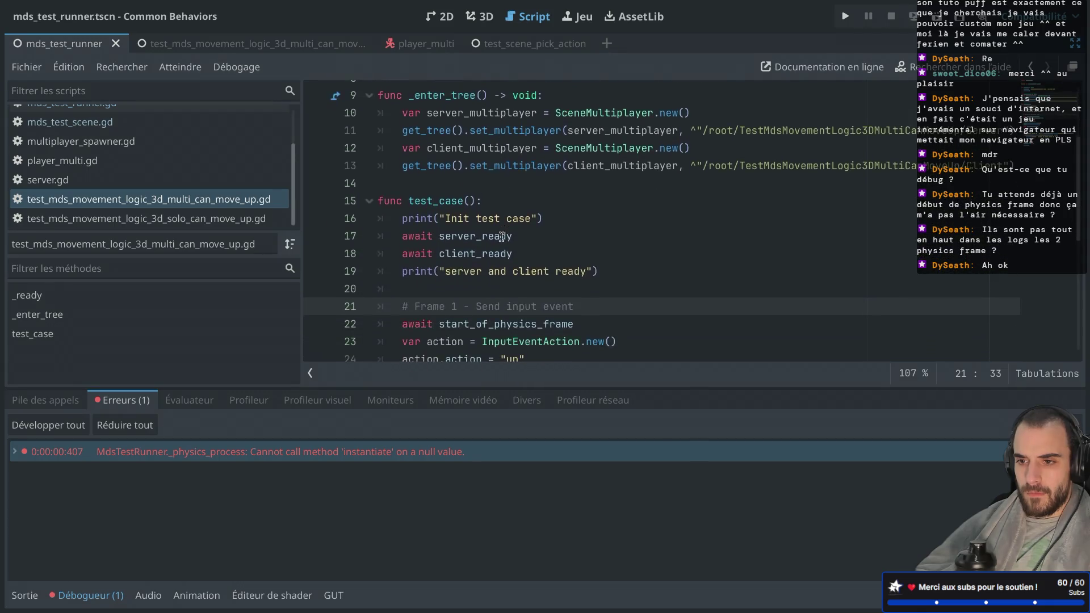
{"action": "left_click", "coordinate": [505, 211]}
{"action": "left_click", "coordinate": [938, 17]}
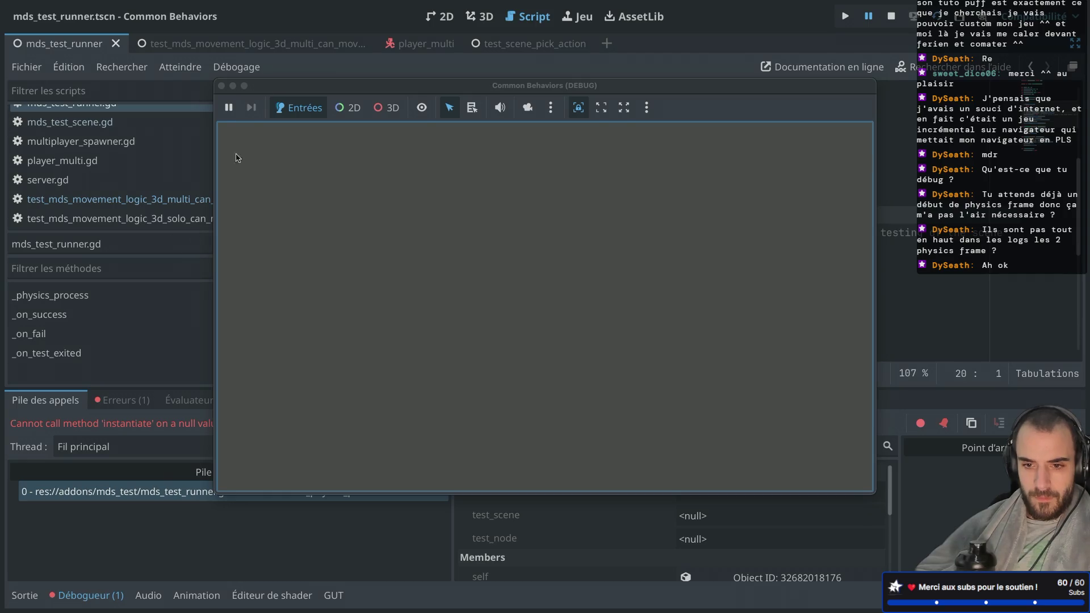
{"action": "left_click", "coordinate": [222, 85]}
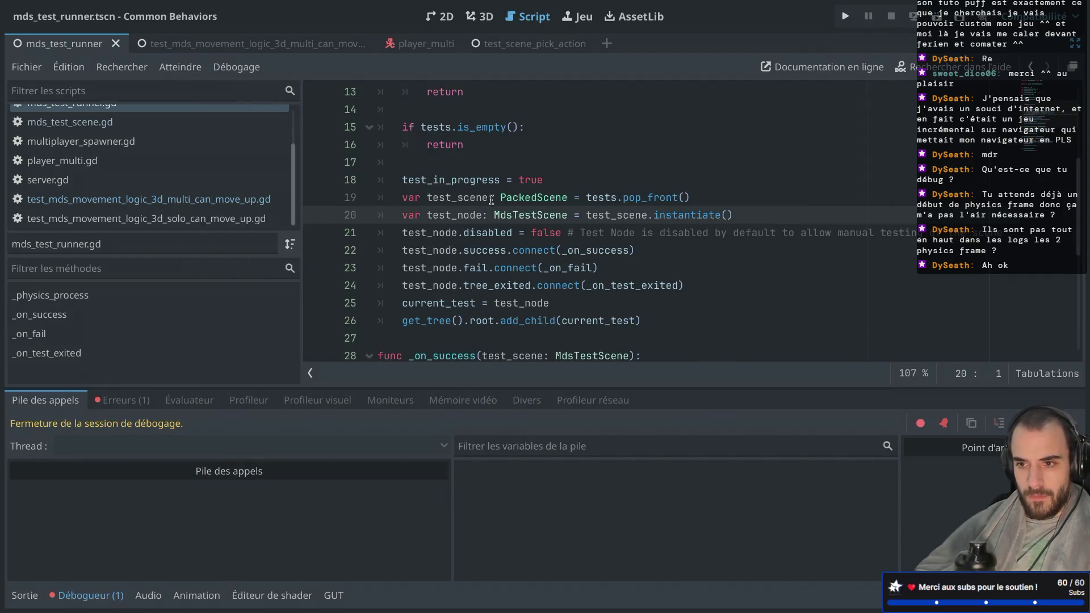
Step: Restore the side panels and select MdsTestRunner to inspect its Tests array
{"action": "scroll", "coordinate": [491, 200], "scroll_direction": "up", "scroll_amount": 4}
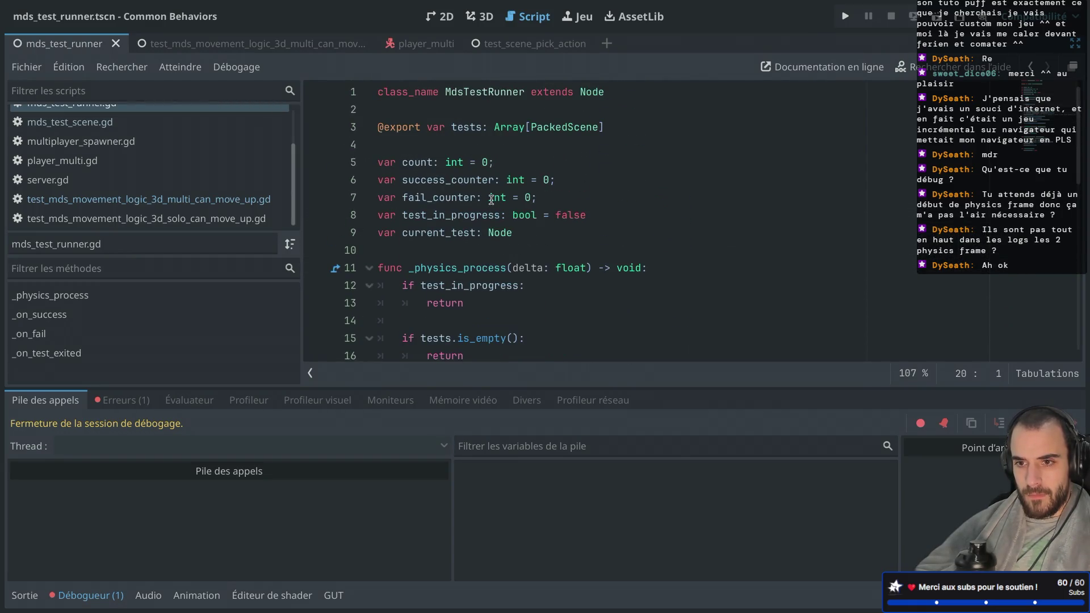
{"action": "key", "text": "ctrl+shift+F11"}
{"action": "left_click", "coordinate": [143, 100]}
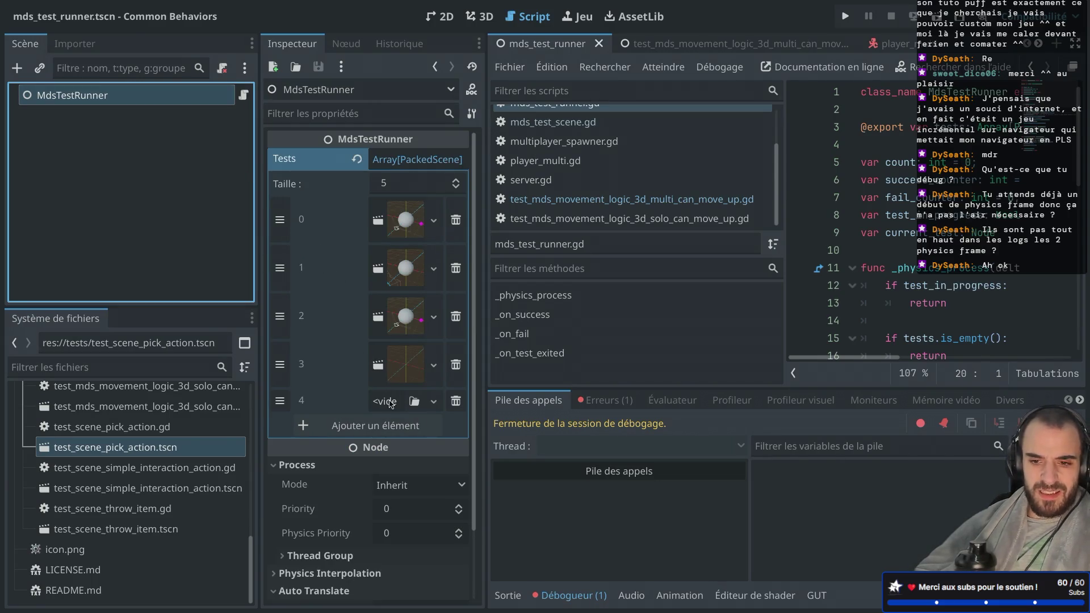
Step: Put test_mds_movement_logic_3d_multi_can_move_up.tscn into the empty fifth Tests slot and rerun the tests
{"action": "scroll", "coordinate": [172, 457], "scroll_direction": "up", "scroll_amount": 4}
{"action": "scroll", "coordinate": [171, 459], "scroll_direction": "up", "scroll_amount": 1}
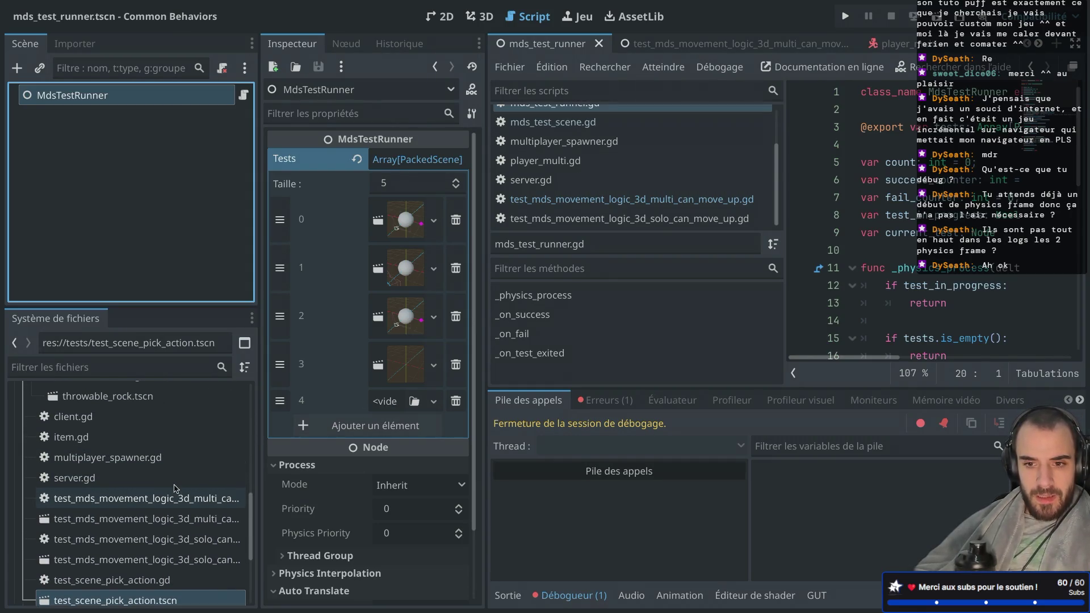
{"action": "scroll", "coordinate": [175, 488], "scroll_direction": "up", "scroll_amount": 2}
{"action": "scroll", "coordinate": [175, 488], "scroll_direction": "down", "scroll_amount": 3}
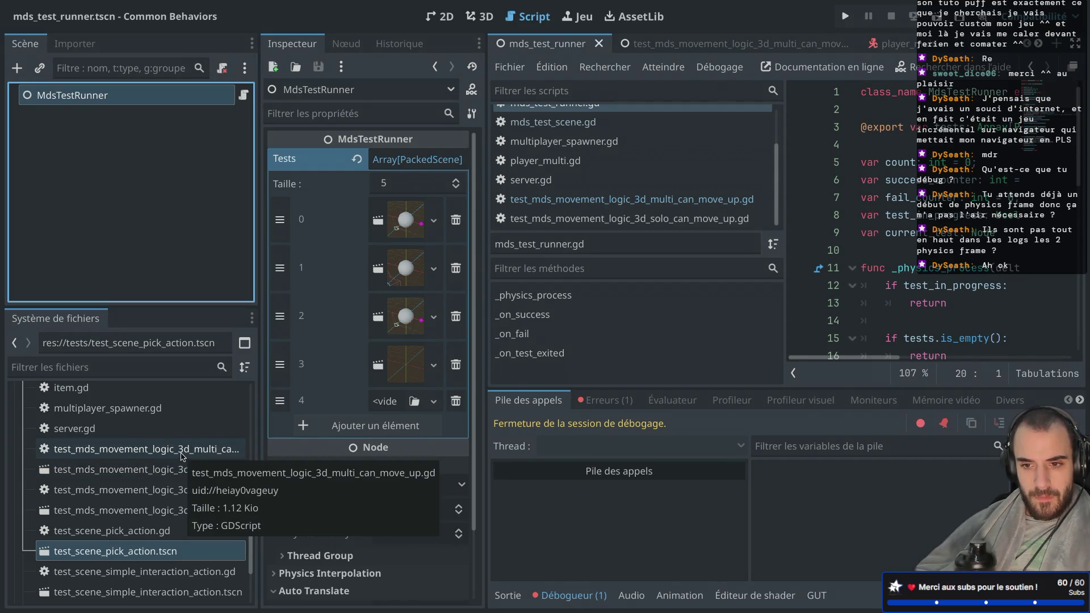
{"action": "mouse_move", "coordinate": [181, 468]}
{"action": "left_mouse_down"}
{"action": "mouse_move", "coordinate": [372, 420]}
{"action": "mouse_move", "coordinate": [386, 402]}
{"action": "left_mouse_up"}
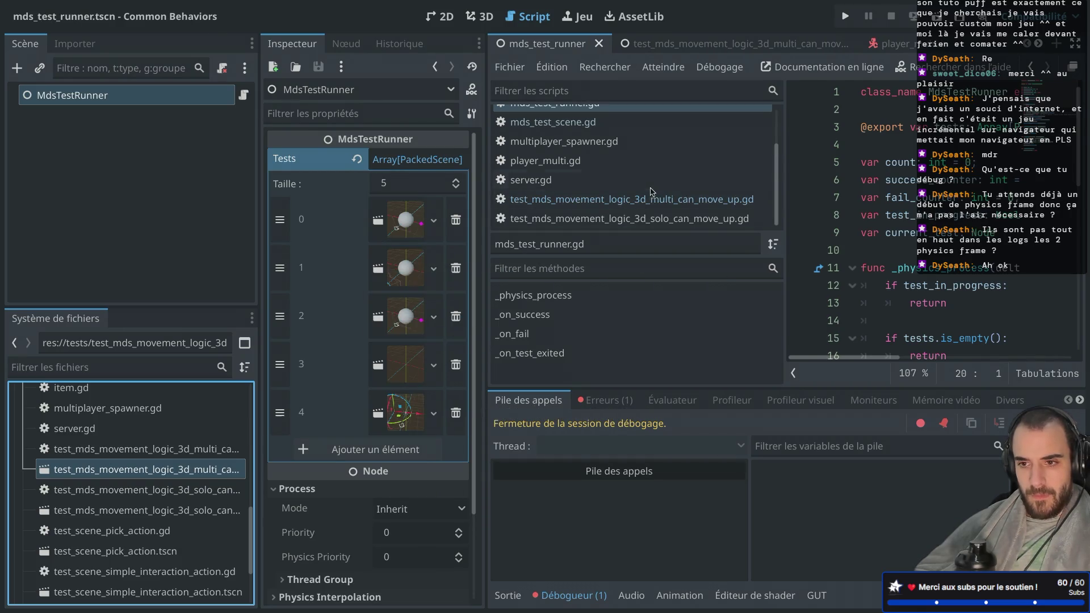
{"action": "left_click", "coordinate": [937, 18]}
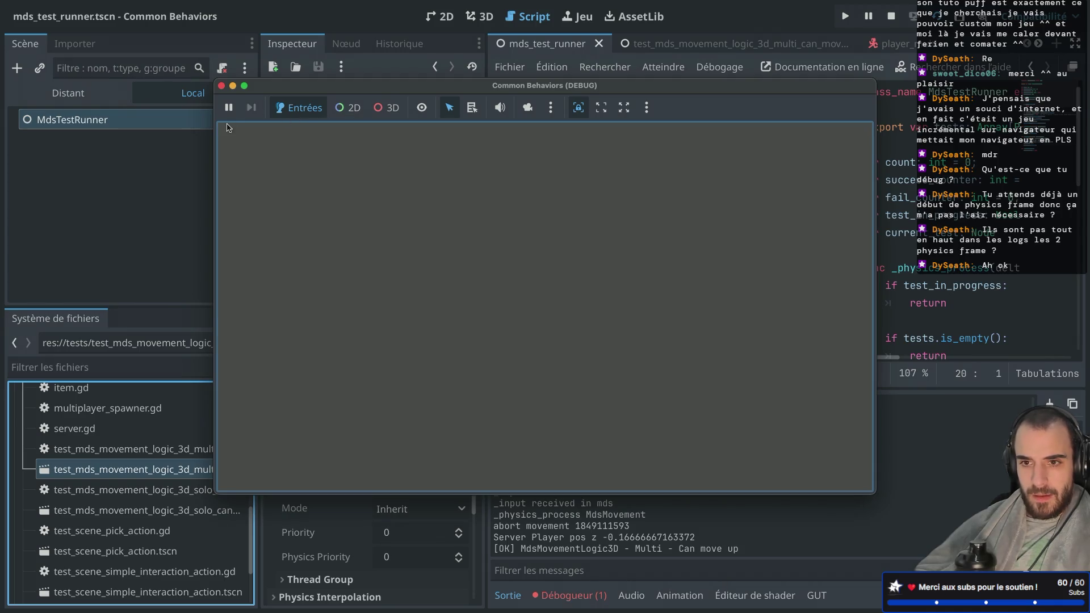
{"action": "left_click", "coordinate": [221, 86]}
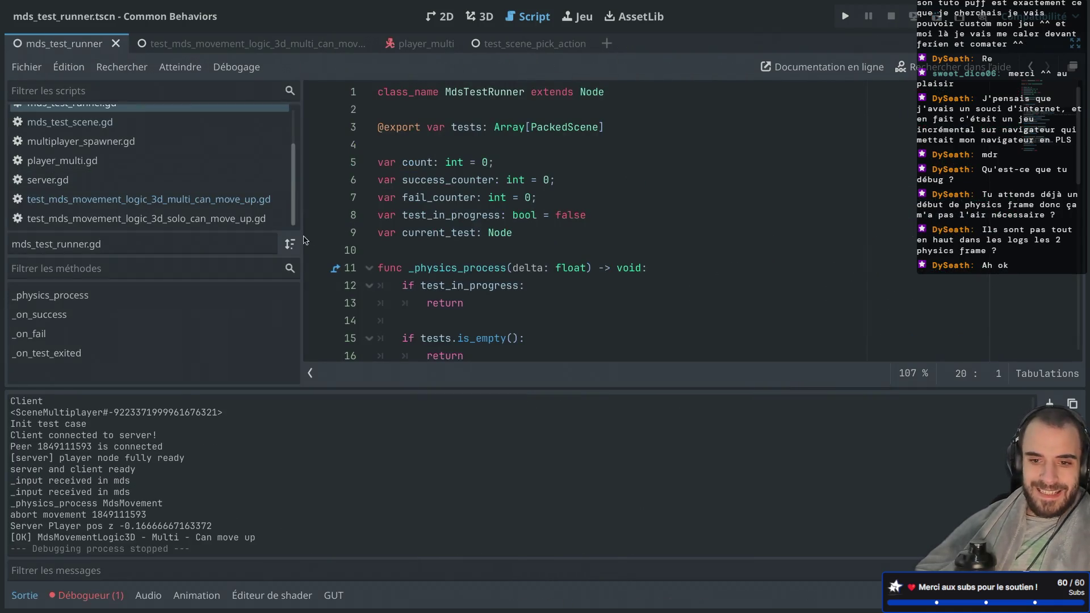
Step: Open the multiplayer move-up test script and inspect its input event lines 23–29
{"action": "scroll", "coordinate": [443, 229], "scroll_direction": "down", "scroll_amount": 6}
{"action": "left_click", "coordinate": [244, 198]}
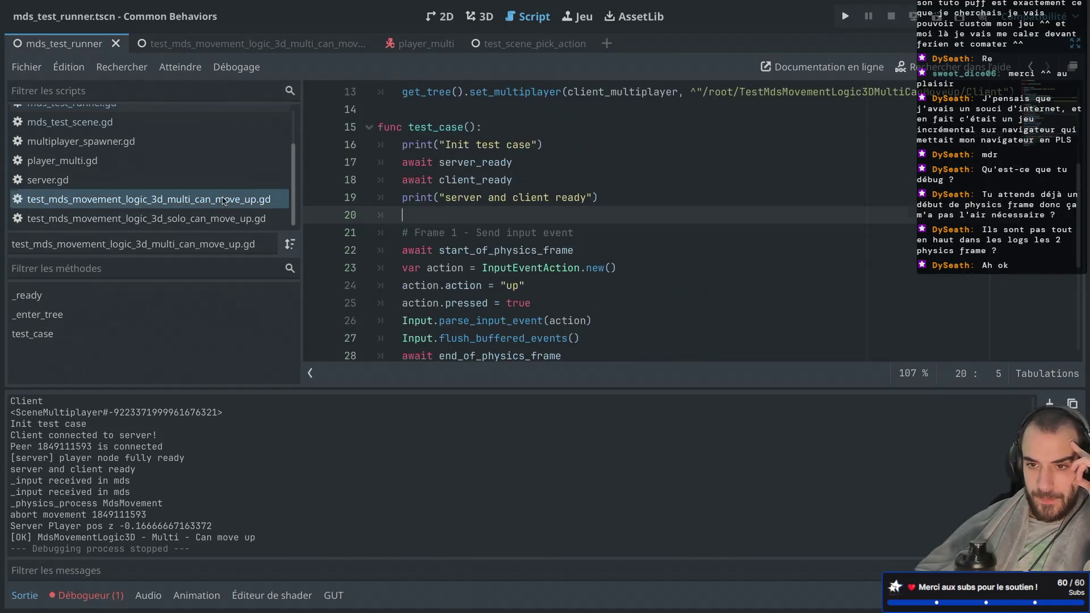
{"action": "scroll", "coordinate": [526, 184], "scroll_direction": "down", "scroll_amount": 3}
{"action": "left_click", "coordinate": [419, 242]}
{"action": "mouse_move", "coordinate": [419, 247]}
{"action": "left_mouse_down"}
{"action": "mouse_move", "coordinate": [477, 241]}
{"action": "mouse_move", "coordinate": [371, 249]}
{"action": "mouse_move", "coordinate": [484, 241]}
{"action": "left_mouse_up"}
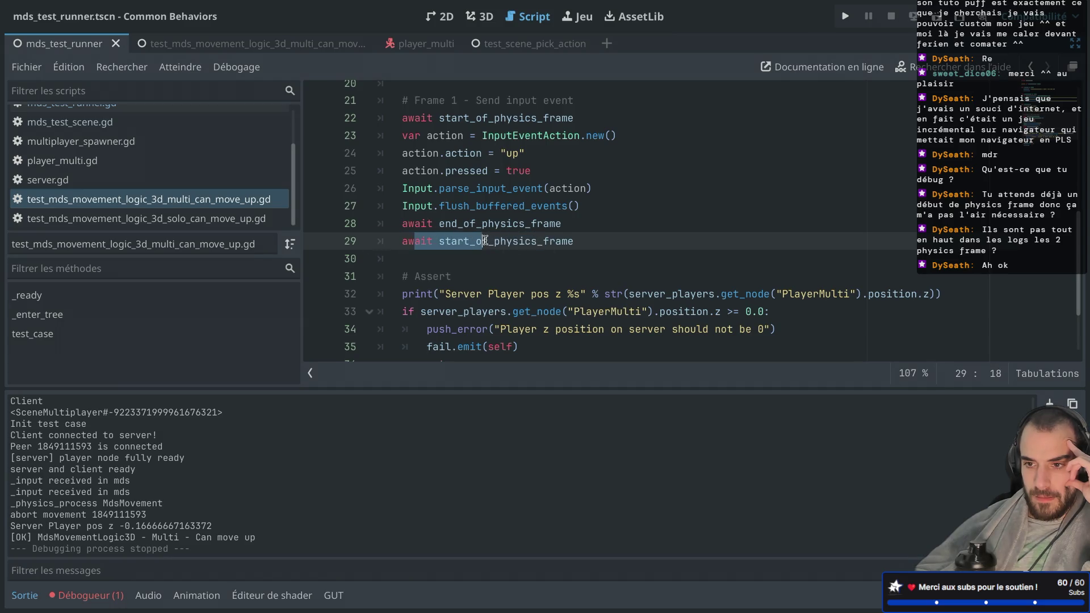
{"action": "mouse_move", "coordinate": [464, 137]}
{"action": "left_mouse_down"}
{"action": "mouse_move", "coordinate": [613, 136]}
{"action": "mouse_move", "coordinate": [528, 154]}
{"action": "mouse_move", "coordinate": [545, 219]}
{"action": "mouse_move", "coordinate": [518, 221]}
{"action": "left_mouse_up"}
{"action": "left_click", "coordinate": [518, 220]}
Step: Compare against the input event lines in the solo move-up test script
{"action": "left_click", "coordinate": [171, 222]}
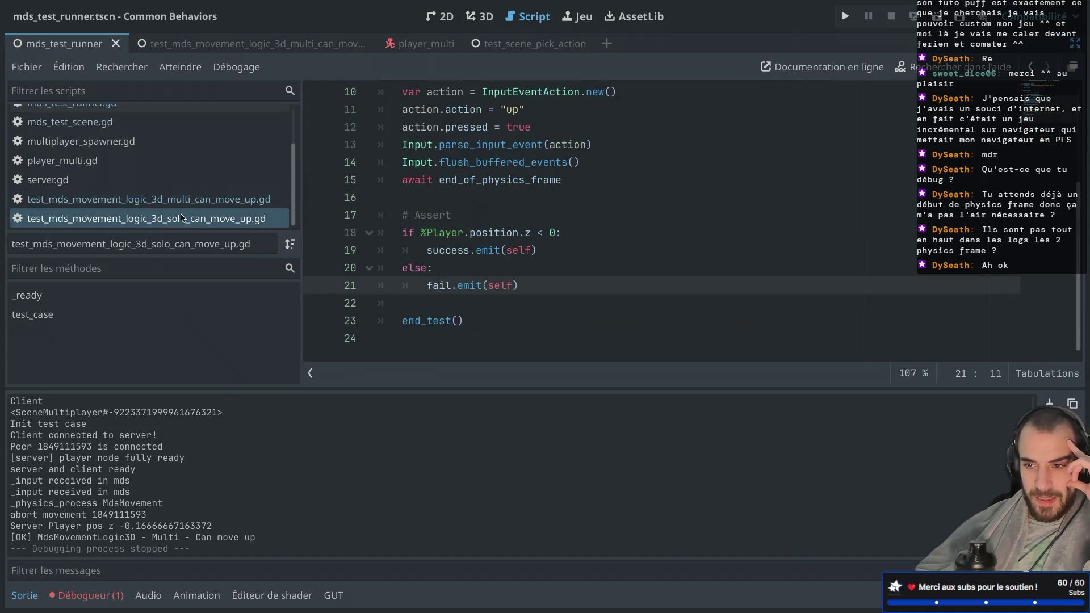
{"action": "scroll", "coordinate": [483, 197], "scroll_direction": "up", "scroll_amount": 2}
{"action": "left_click_drag", "start_coordinate": [470, 178], "coordinate": [488, 248]}
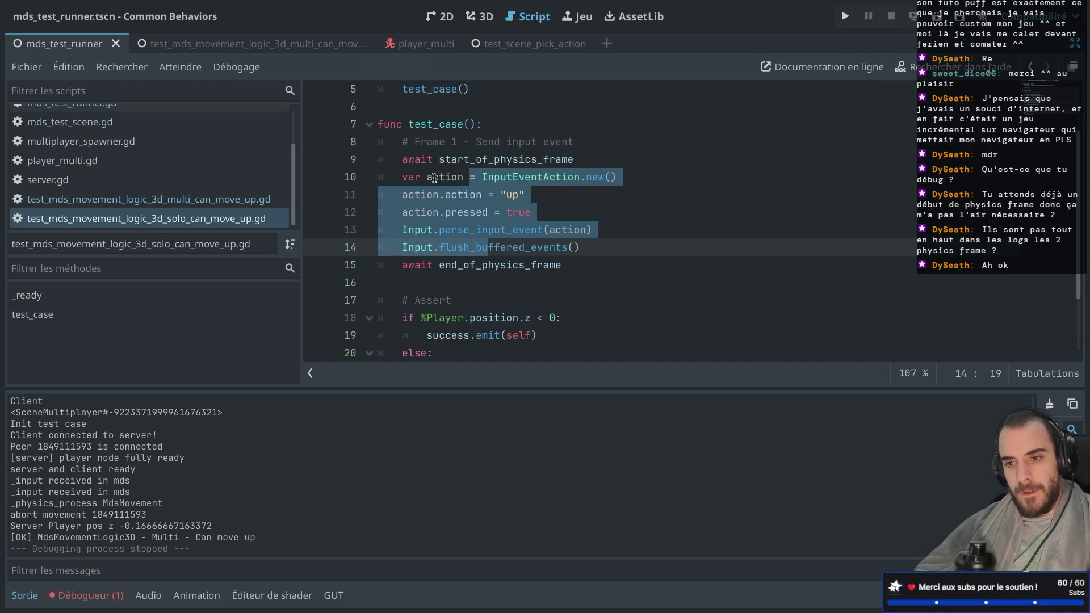
{"action": "mouse_move", "coordinate": [557, 268]}
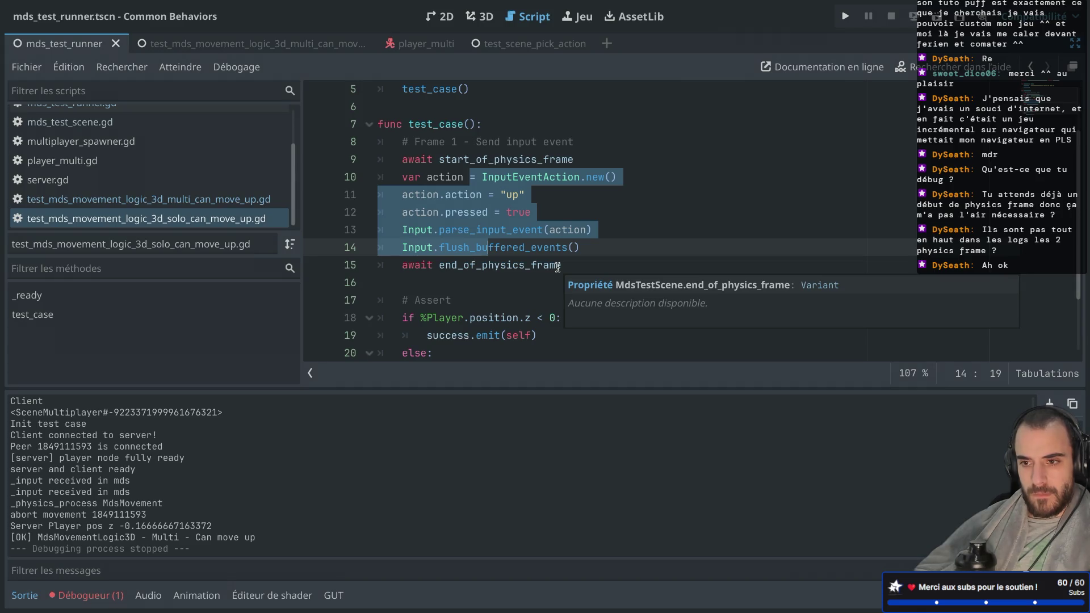
{"action": "scroll", "coordinate": [557, 267], "scroll_direction": "down", "scroll_amount": 1}
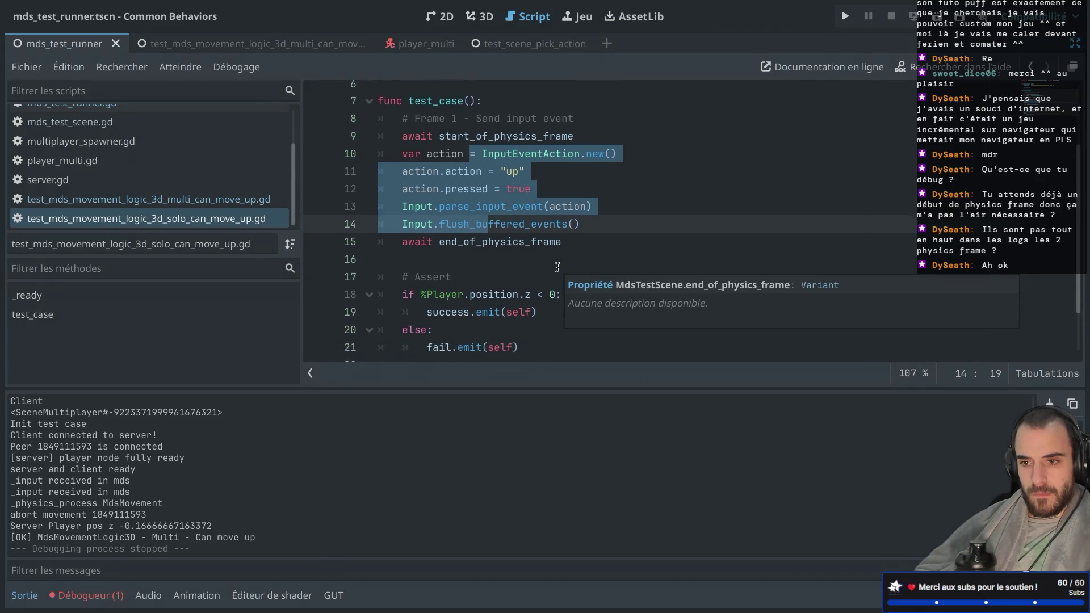
Step: Add print("done ???") after Input.flush_buffered_events() in the multiplayer test and save
{"action": "left_click", "coordinate": [229, 205]}
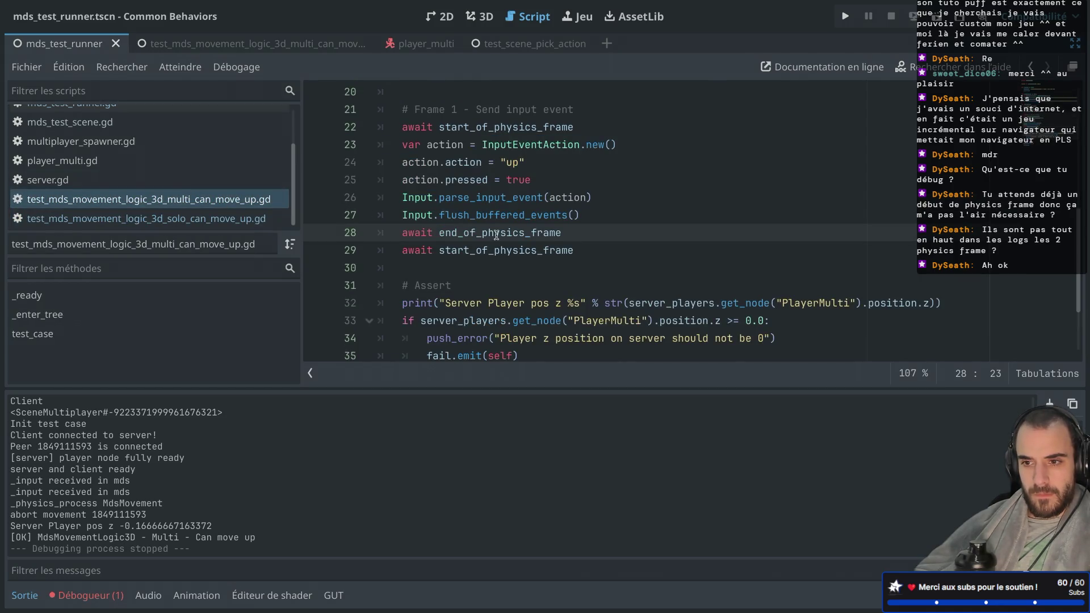
{"action": "left_click", "coordinate": [620, 220]}
{"action": "key", "text": "Return"}
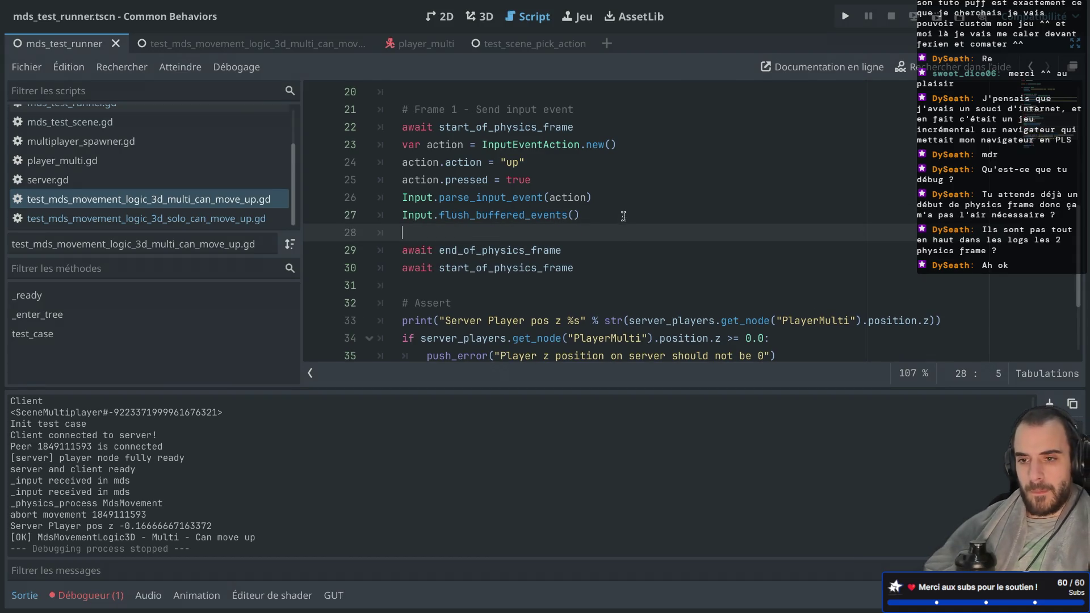
{"action": "type", "text": "print(\""}
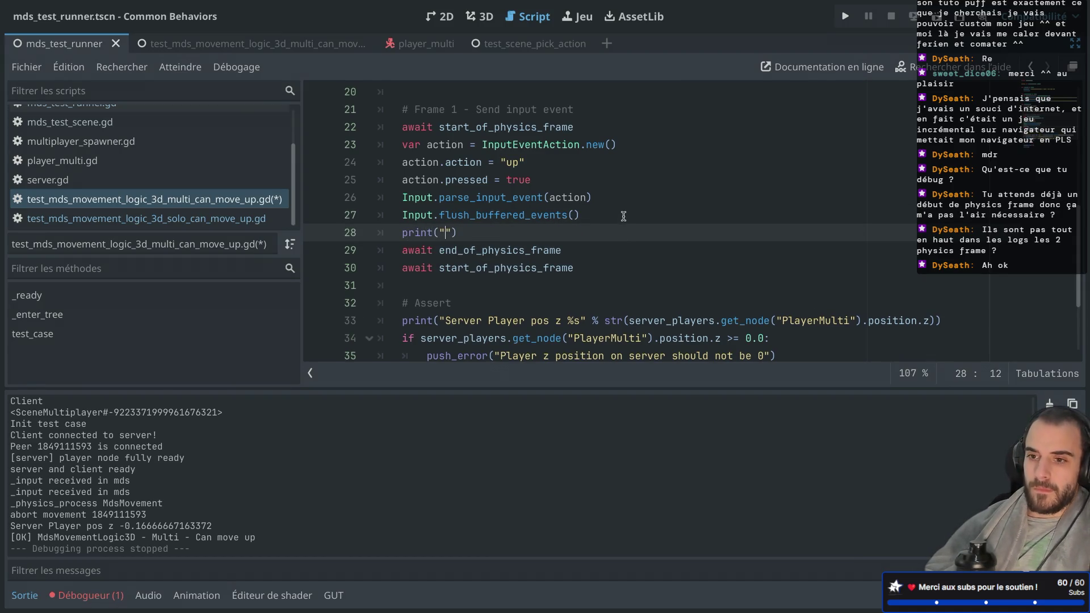
{"action": "type", "text": "done"}
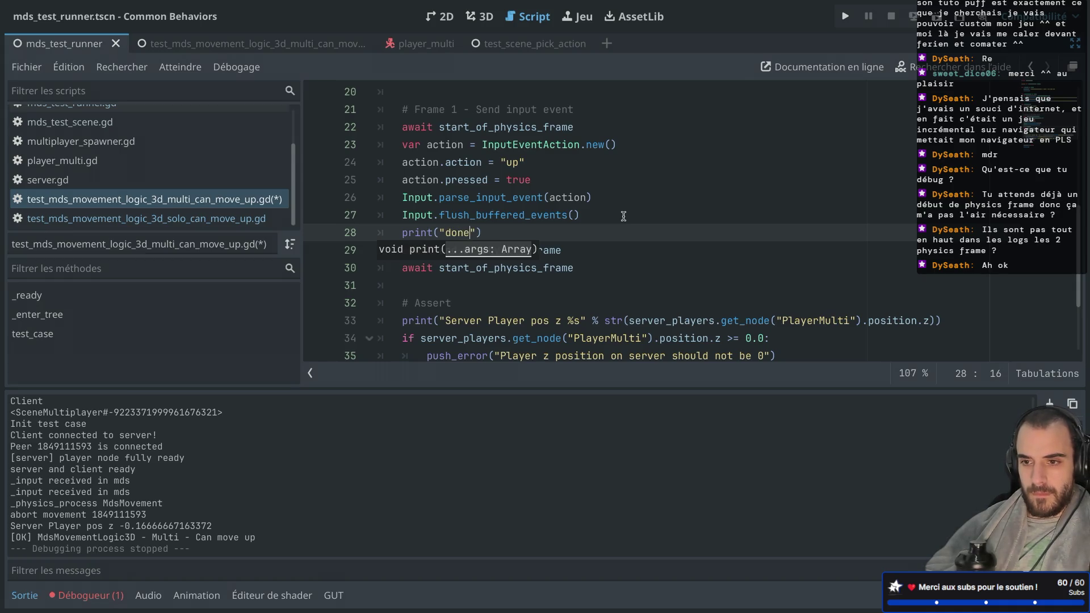
{"action": "type", "text": " ???"}
{"action": "left_click", "coordinate": [623, 216]}
{"action": "key", "text": "ctrl+s"}
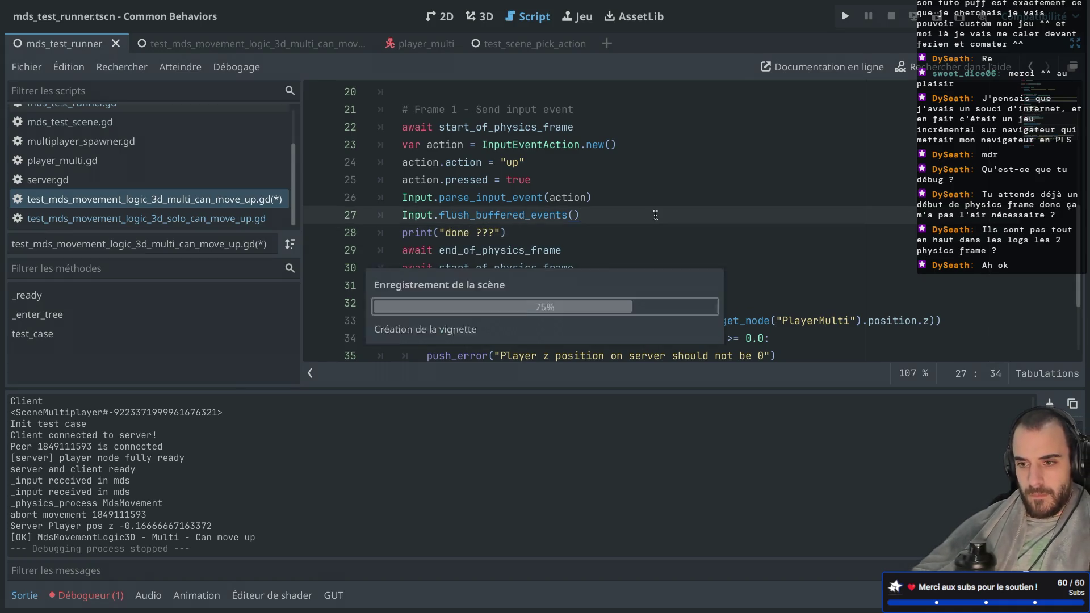
{"action": "left_click_drag", "start_coordinate": [591, 267], "coordinate": [590, 253]}
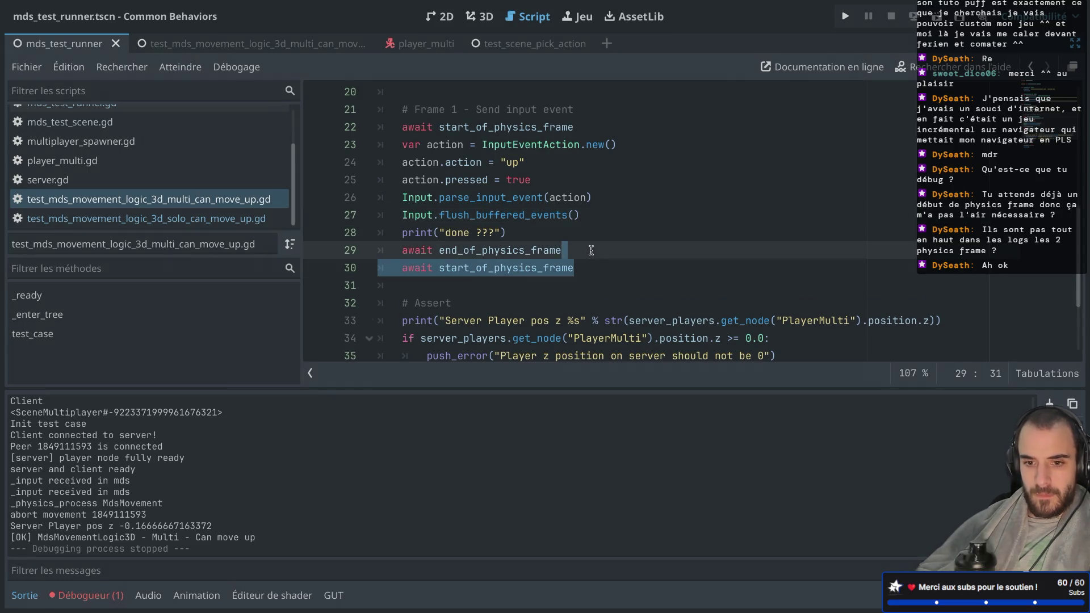
{"action": "key", "text": "BackSpace"}
{"action": "left_click", "coordinate": [937, 16]}
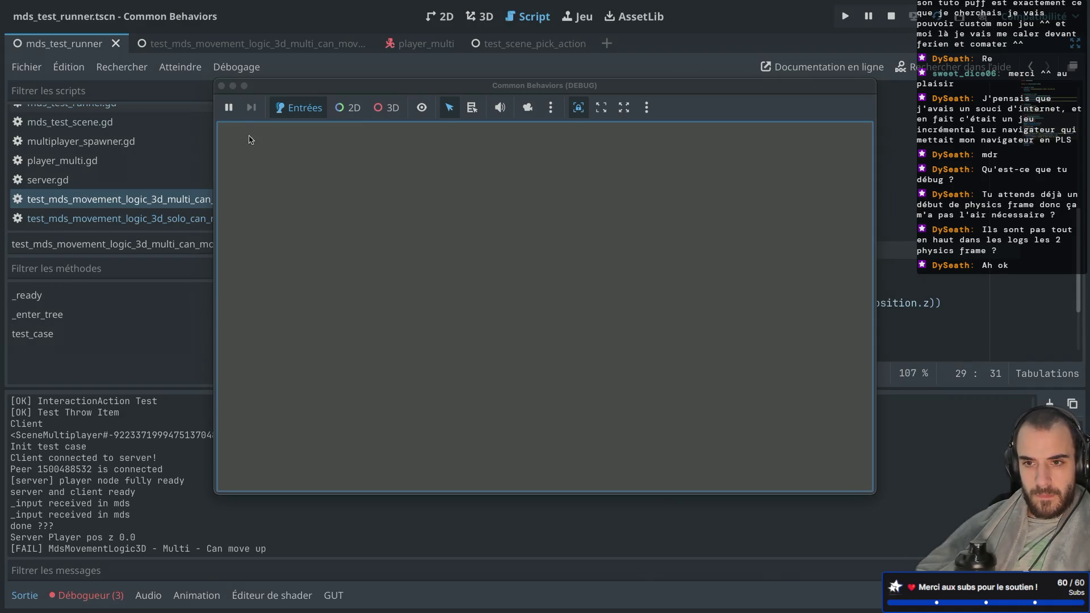
{"action": "left_click", "coordinate": [221, 86]}
{"action": "left_click_drag", "start_coordinate": [16, 491], "coordinate": [59, 491]}
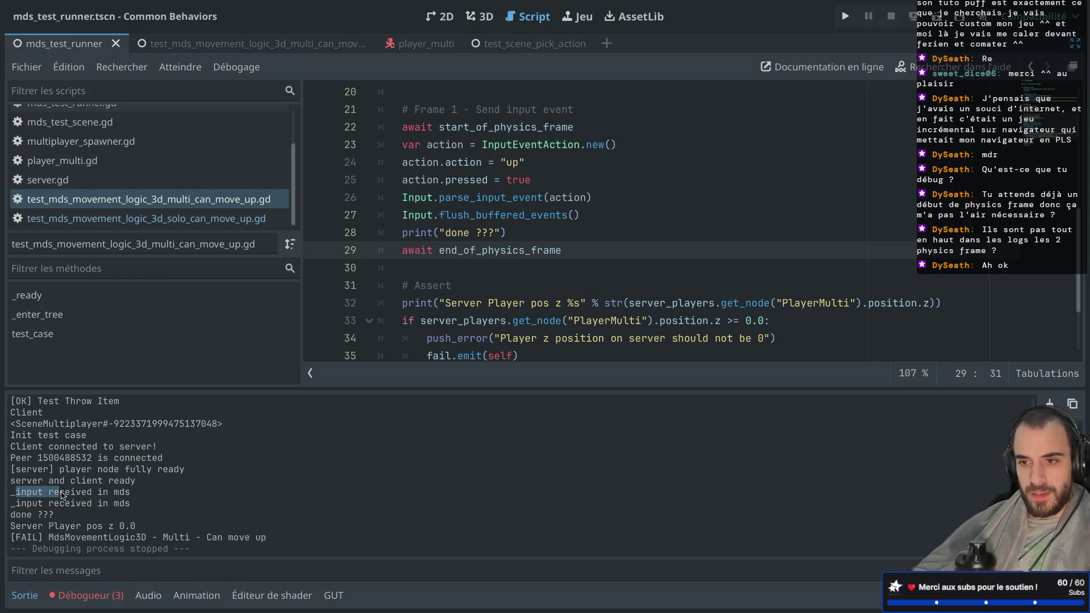
{"action": "left_click_drag", "start_coordinate": [408, 163], "coordinate": [475, 197]}
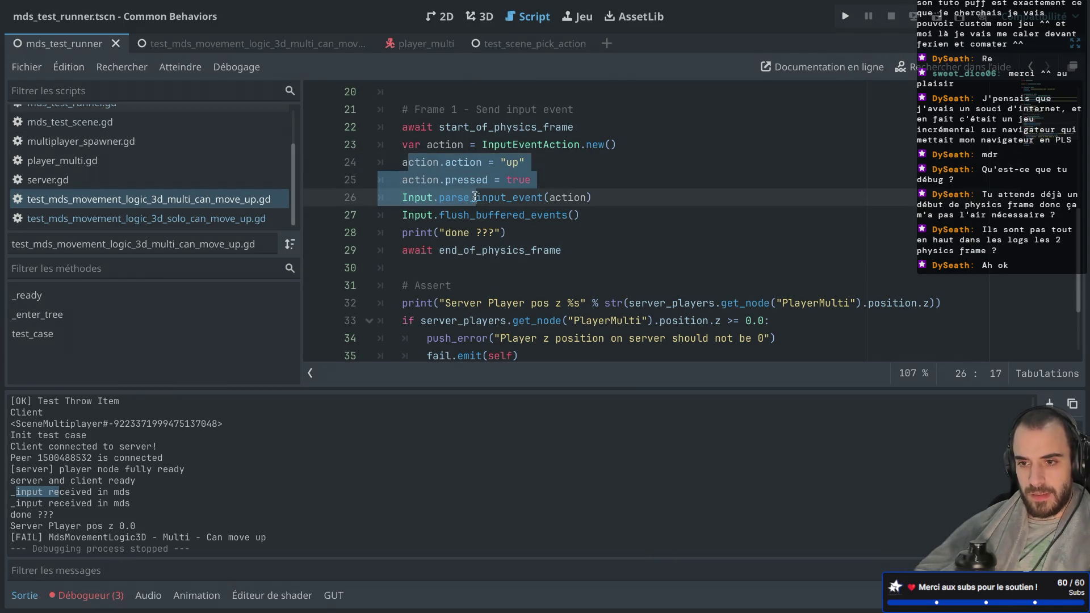
{"action": "left_click", "coordinate": [409, 232]}
{"action": "left_click_drag", "start_coordinate": [403, 251], "coordinate": [509, 251]}
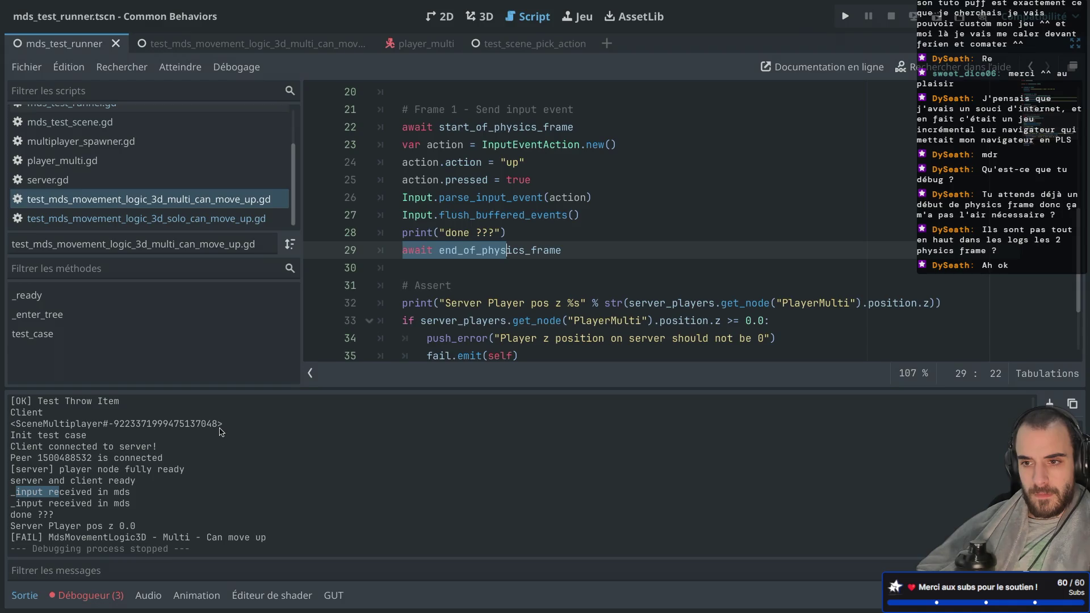
Step: Read the parse_input_event documentation tooltip in the multi test script
{"action": "left_click", "coordinate": [495, 197]}
{"action": "scroll", "coordinate": [497, 195], "scroll_direction": "up", "scroll_amount": 1}
{"action": "scroll", "coordinate": [496, 195], "scroll_direction": "up", "scroll_amount": 3}
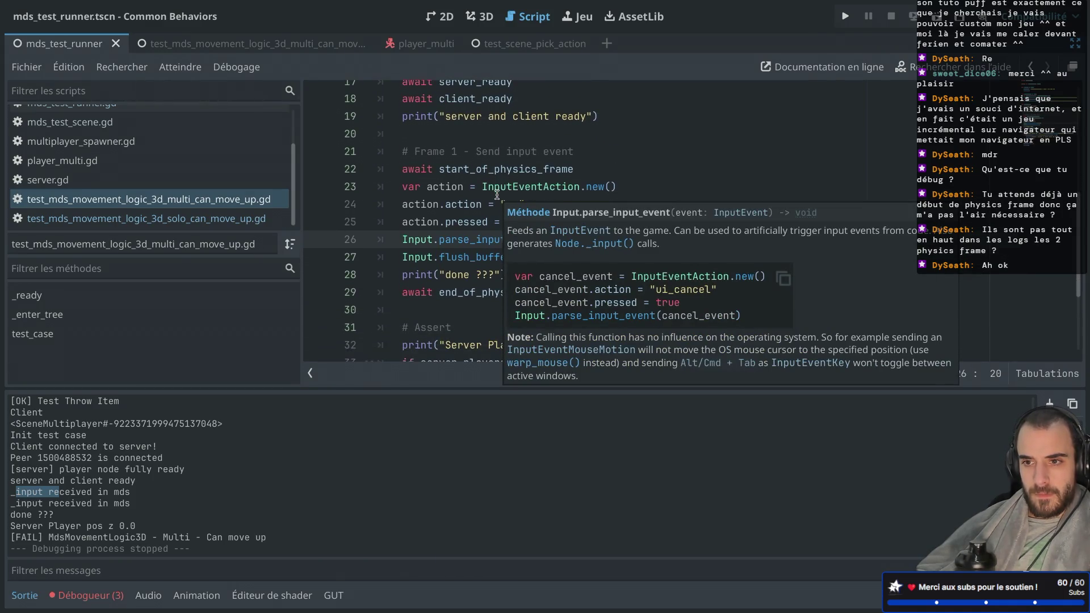
{"action": "scroll", "coordinate": [496, 194], "scroll_direction": "up", "scroll_amount": 1}
{"action": "scroll", "coordinate": [488, 199], "scroll_direction": "down", "scroll_amount": 1}
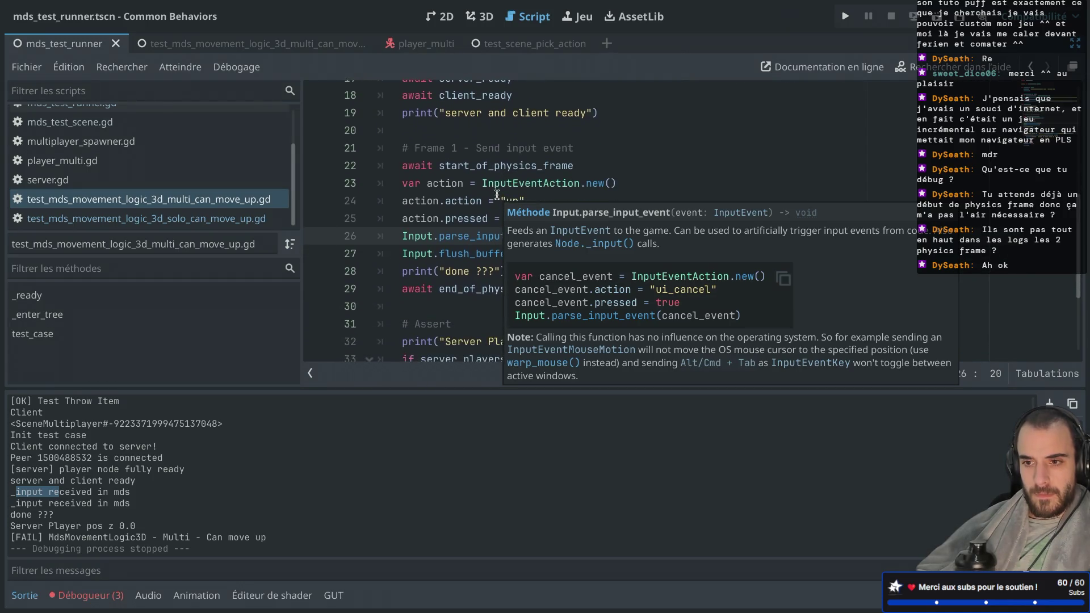
{"action": "left_click", "coordinate": [459, 205]}
Step: Check start_of_physics_frame's documentation, then switch to test_mds_movement_logic_3d_solo_can_move_up.gd
{"action": "left_click", "coordinate": [469, 165]}
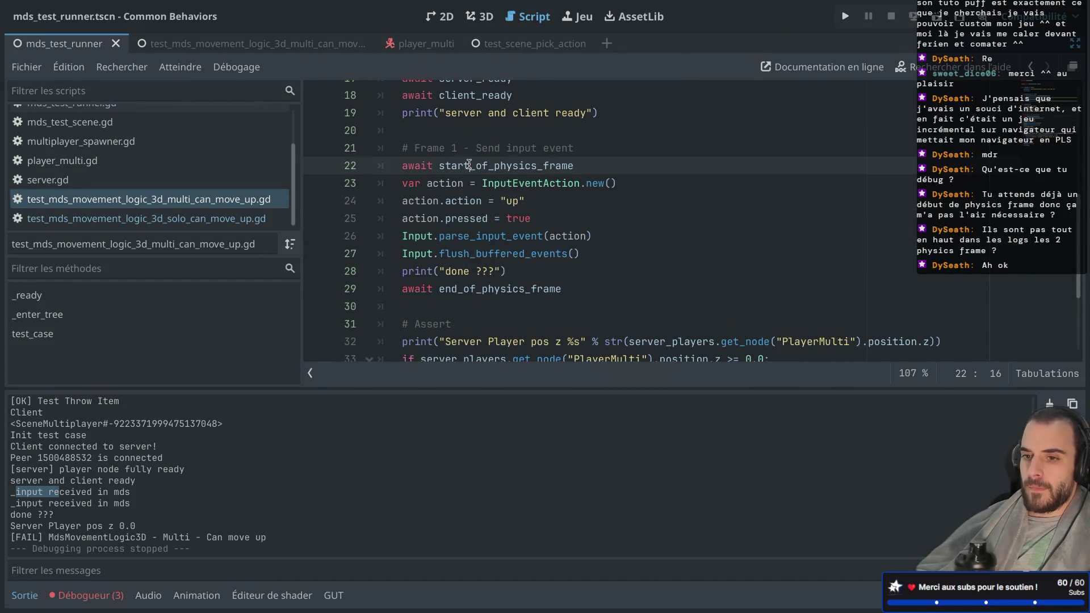
{"action": "left_click", "coordinate": [451, 187]}
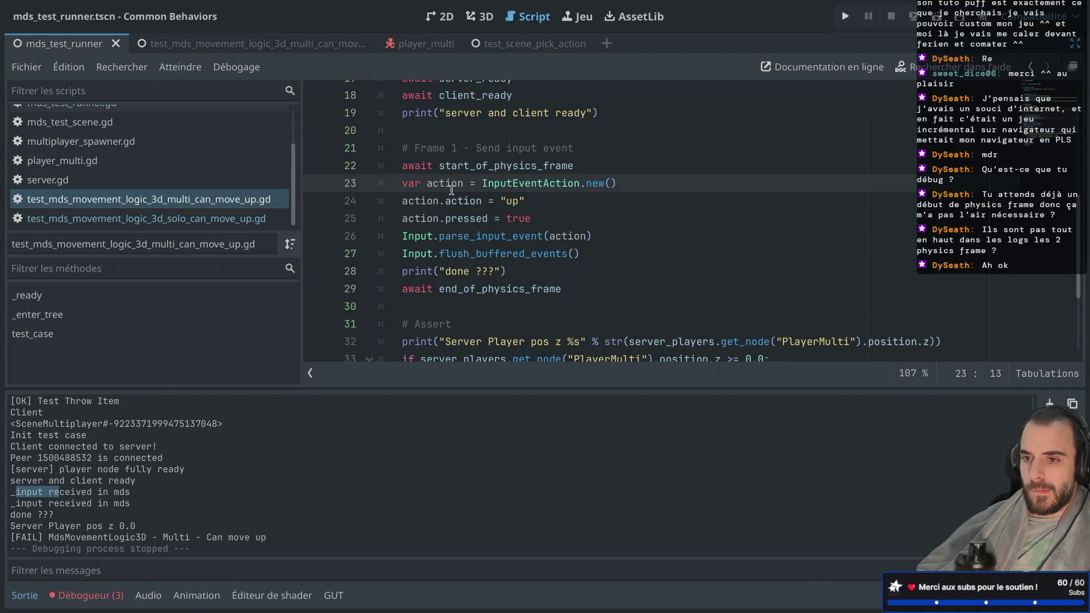
{"action": "scroll", "coordinate": [451, 190], "scroll_direction": "down", "scroll_amount": 1}
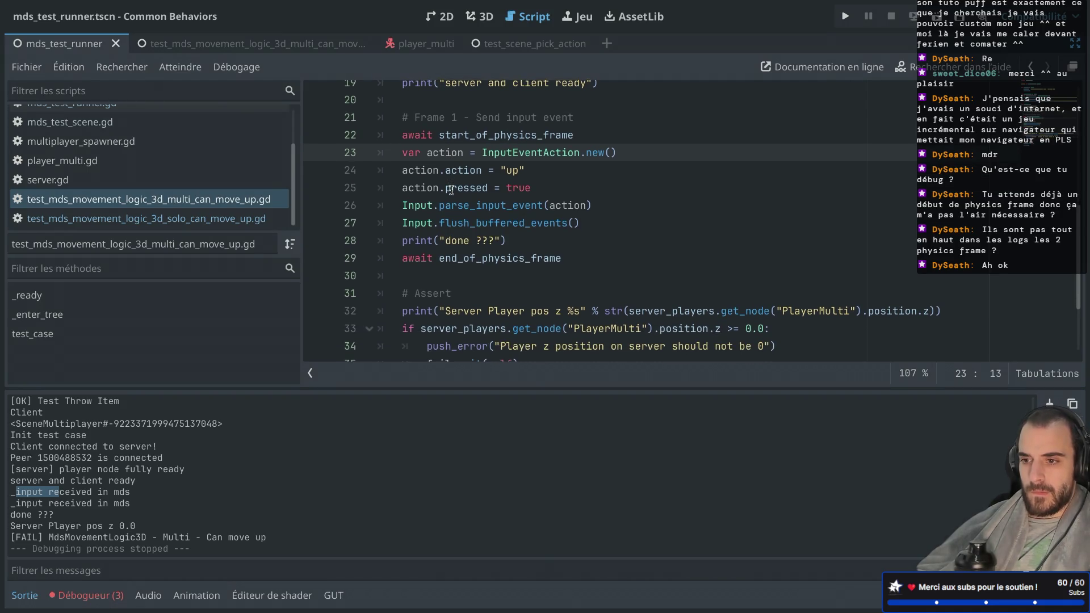
{"action": "scroll", "coordinate": [451, 190], "scroll_direction": "up", "scroll_amount": 1}
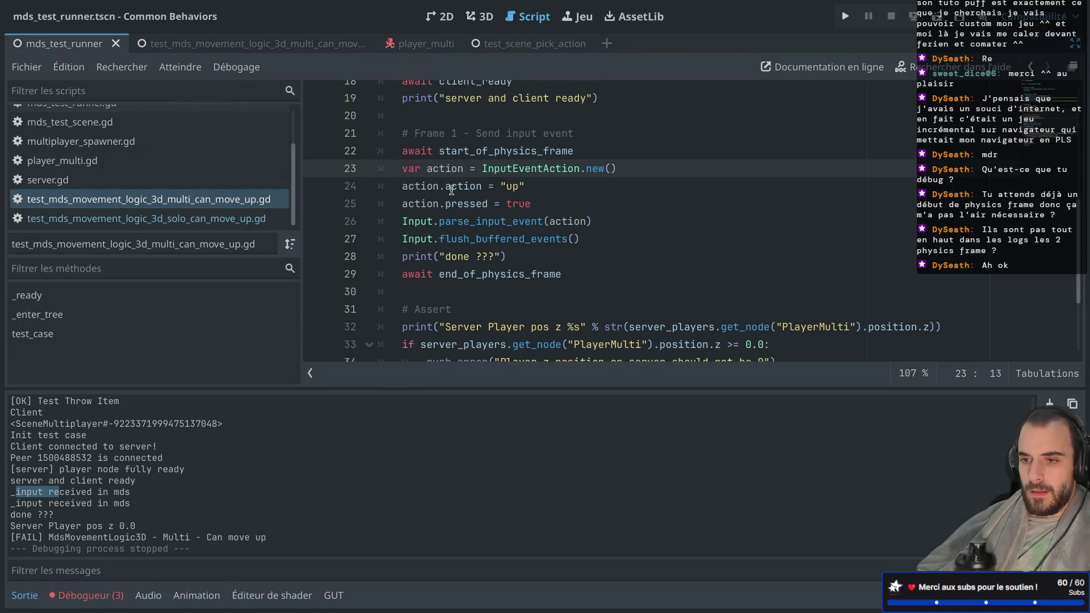
{"action": "left_click", "coordinate": [230, 220]}
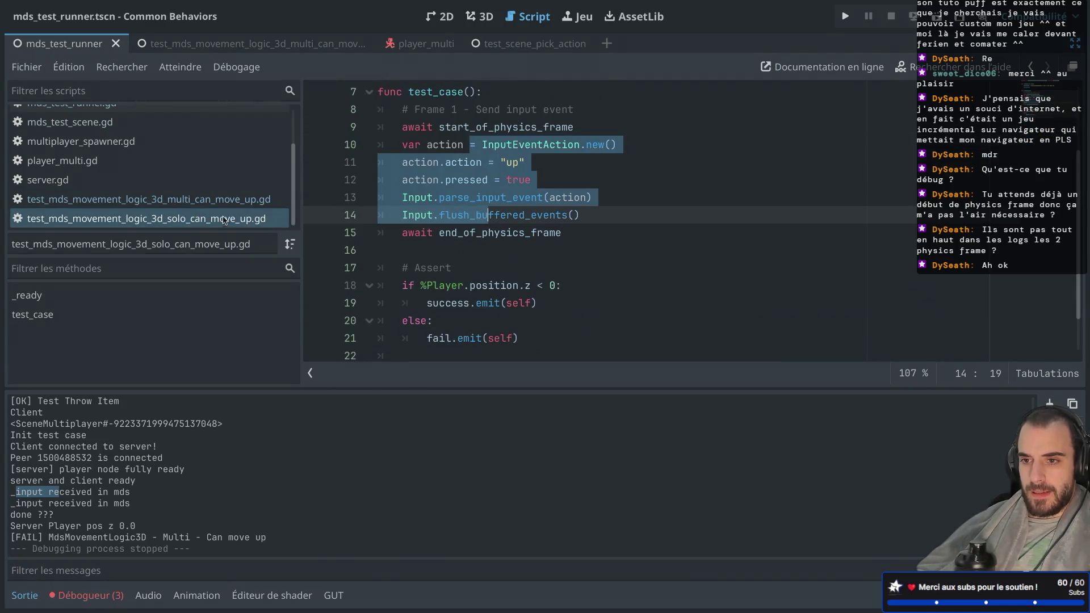
Step: Glance through mds_test_runner.gd, then open mds_movement_logic_3d.gd and scroll to its top
{"action": "left_click", "coordinate": [437, 180]}
{"action": "scroll", "coordinate": [437, 180], "scroll_direction": "up", "scroll_amount": 2}
{"action": "scroll", "coordinate": [169, 177], "scroll_direction": "up", "scroll_amount": 3}
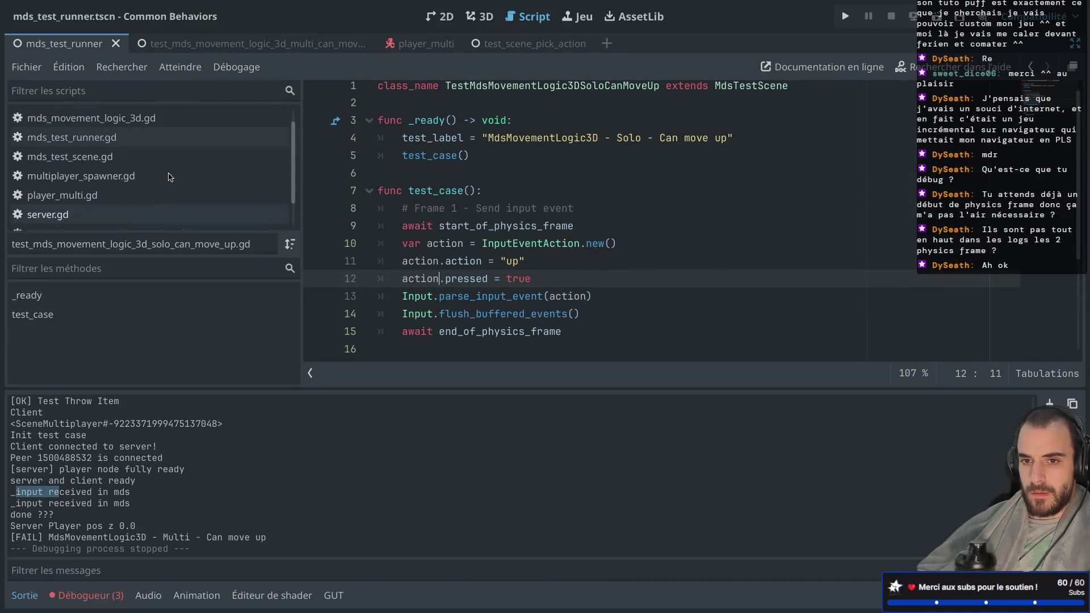
{"action": "left_click", "coordinate": [143, 160]}
{"action": "scroll", "coordinate": [417, 162], "scroll_direction": "up", "scroll_amount": 3}
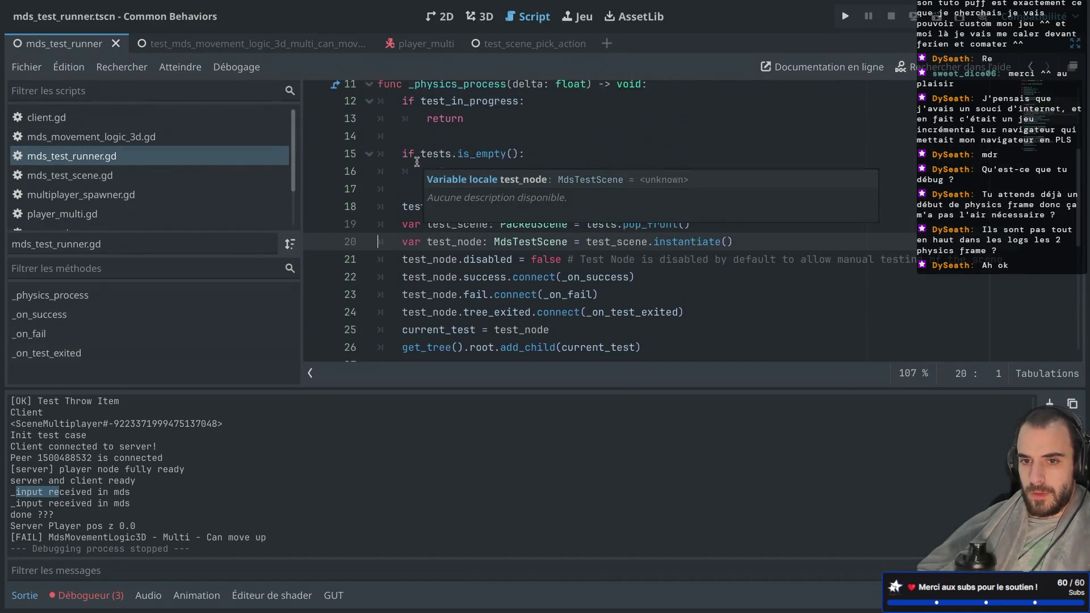
{"action": "scroll", "coordinate": [417, 162], "scroll_direction": "up", "scroll_amount": 2}
{"action": "scroll", "coordinate": [417, 162], "scroll_direction": "up", "scroll_amount": 2}
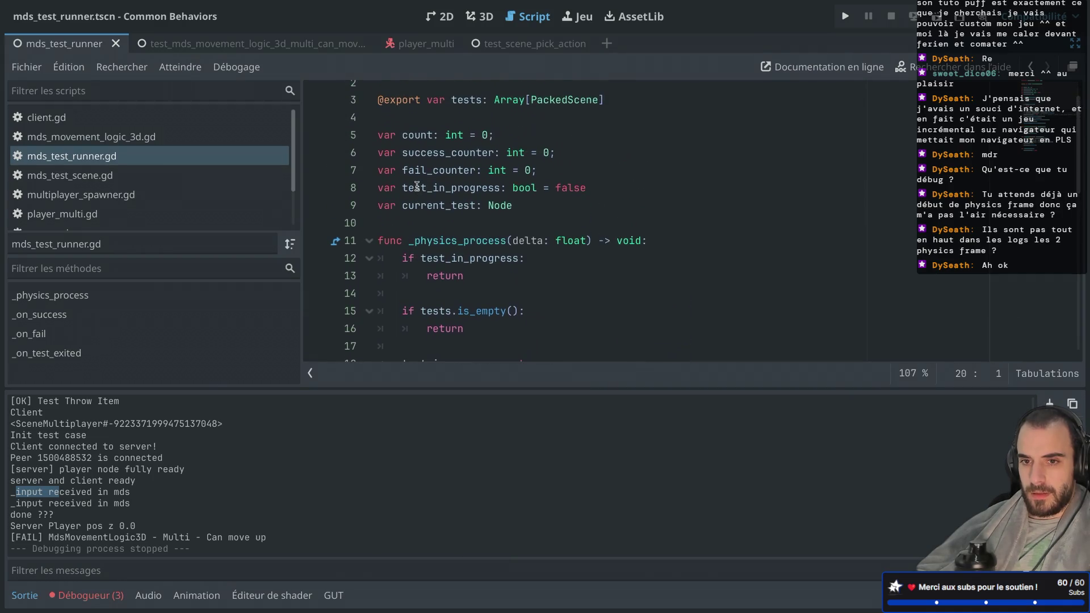
{"action": "left_click", "coordinate": [181, 142]}
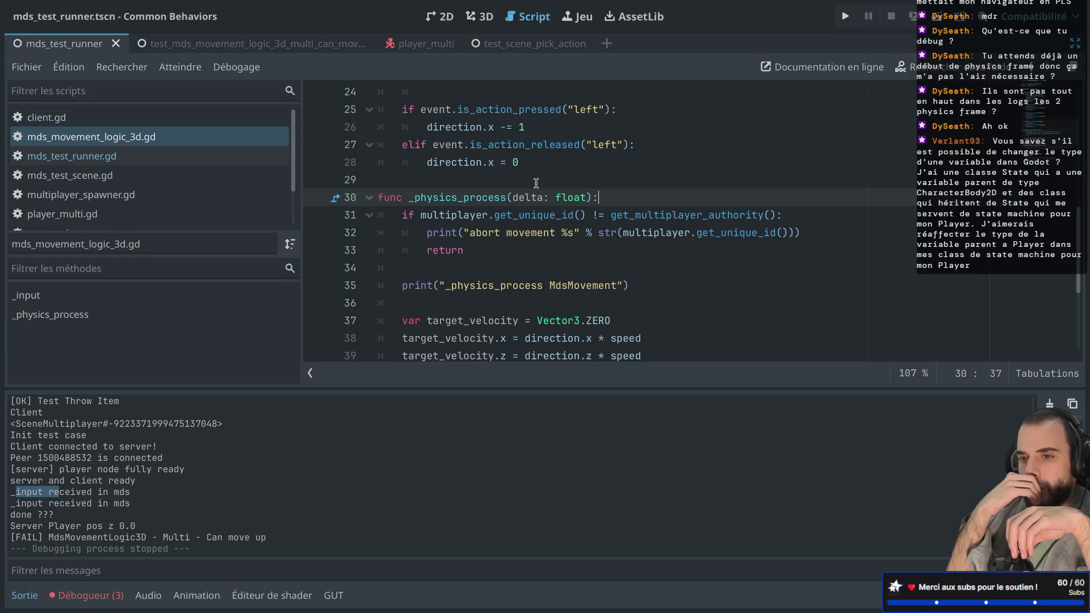
{"action": "scroll", "coordinate": [536, 183], "scroll_direction": "up", "scroll_amount": 8}
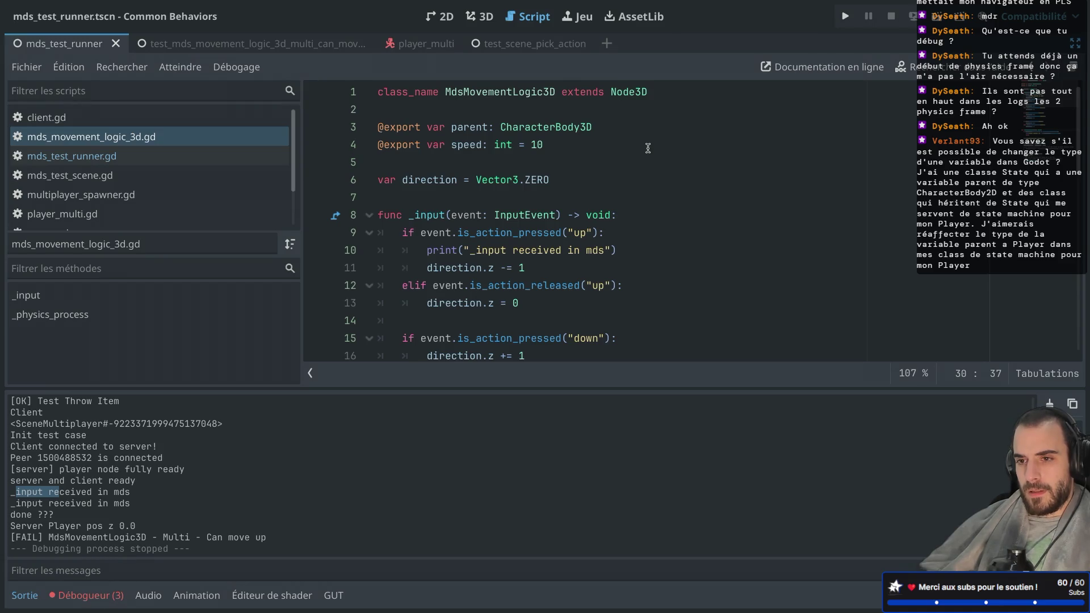
Step: Add the line var no: Node3D = self inside _input and save
{"action": "double_click", "coordinate": [508, 91]}
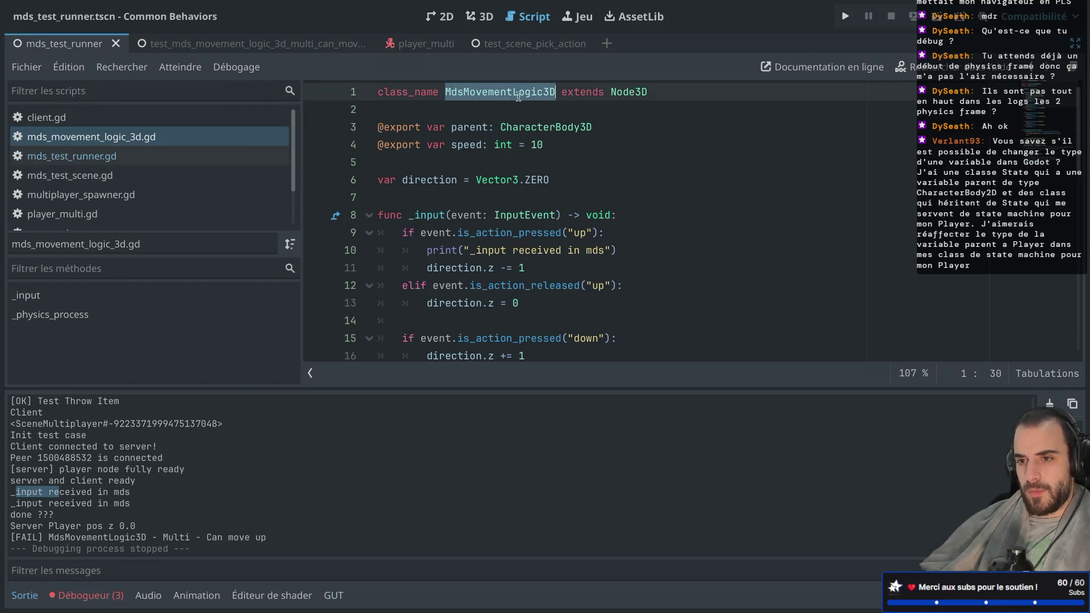
{"action": "left_click", "coordinate": [639, 214]}
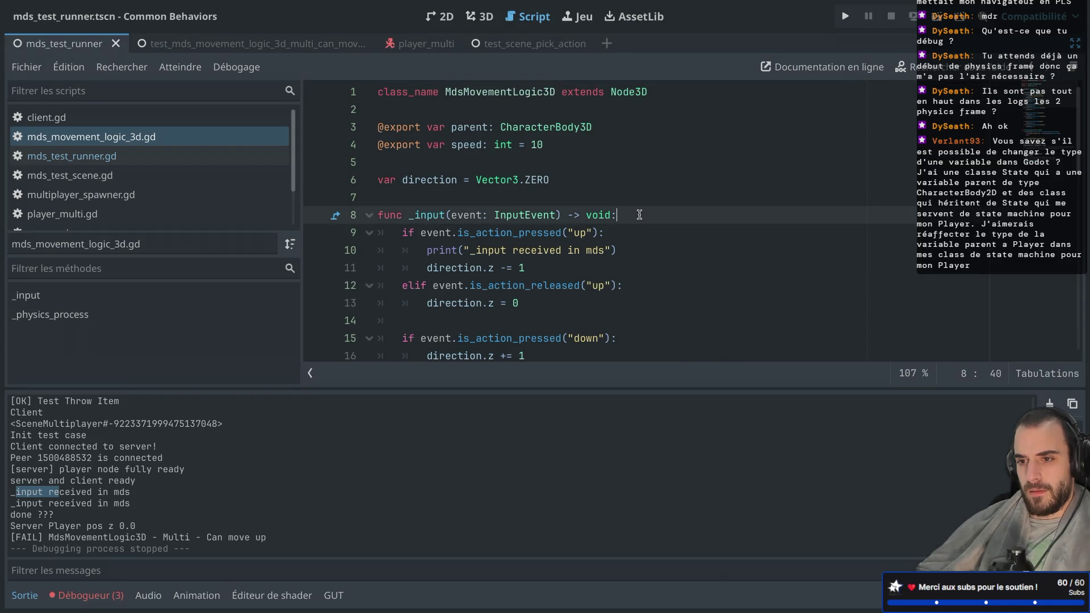
{"action": "key", "text": "Return"}
{"action": "type", "text": "v"}
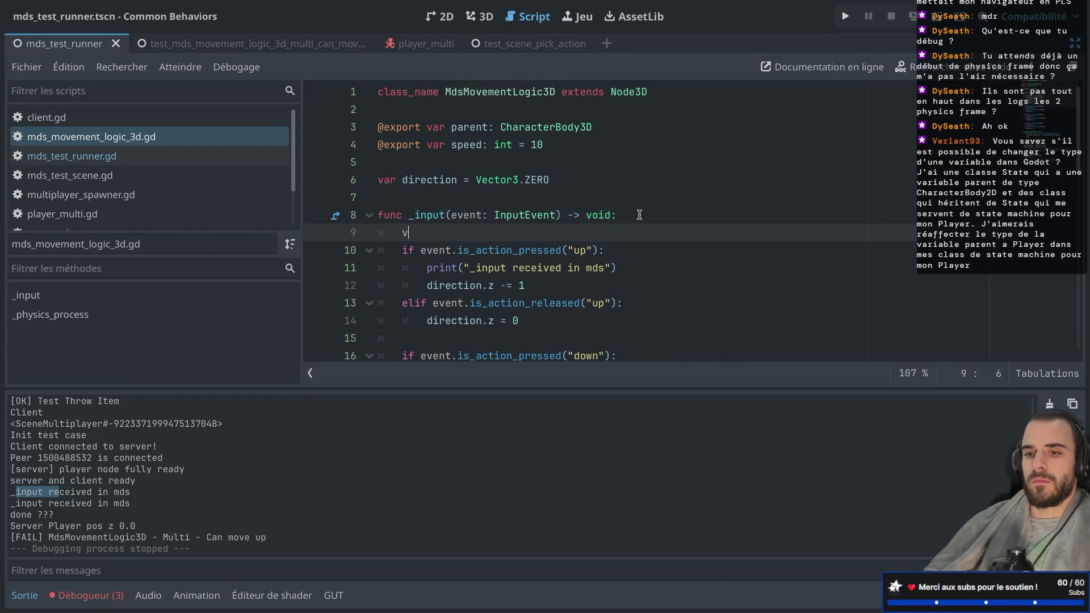
{"action": "type", "text": "ar "}
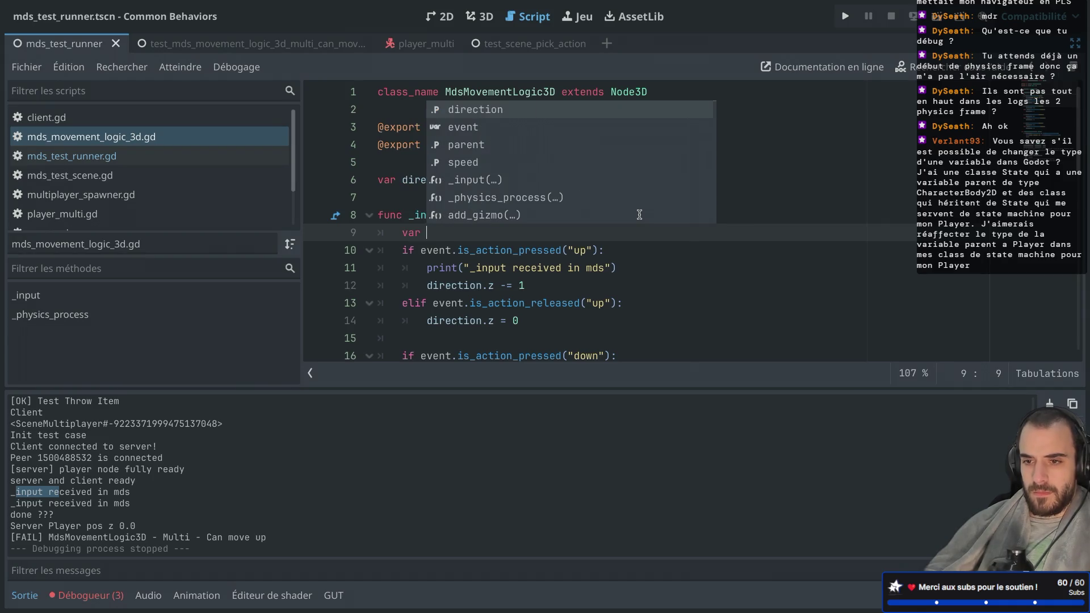
{"action": "type", "text": "no"}
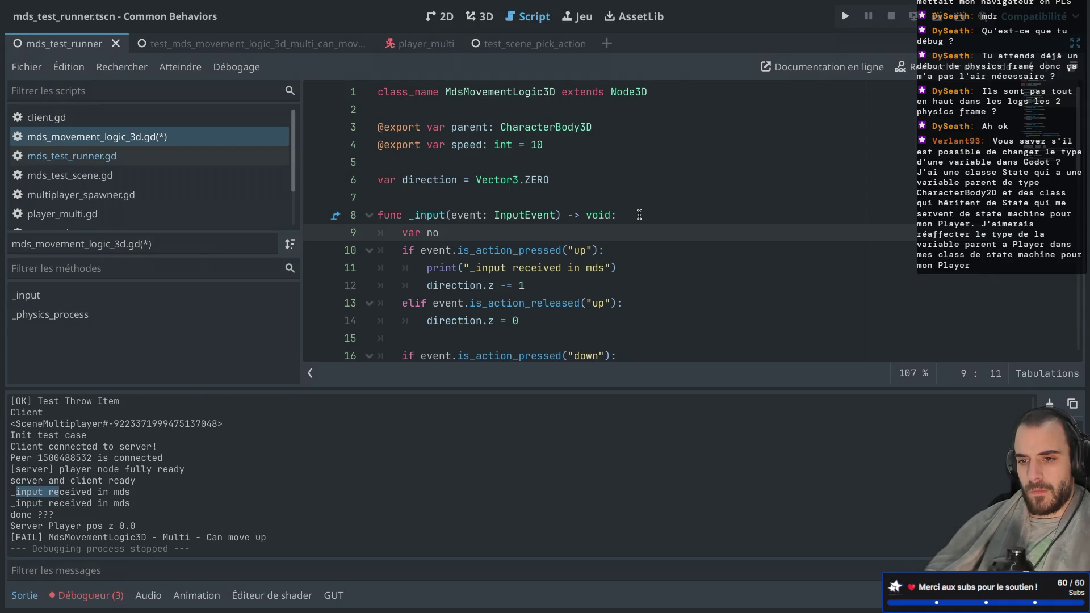
{"action": "type", "text": ": Node"}
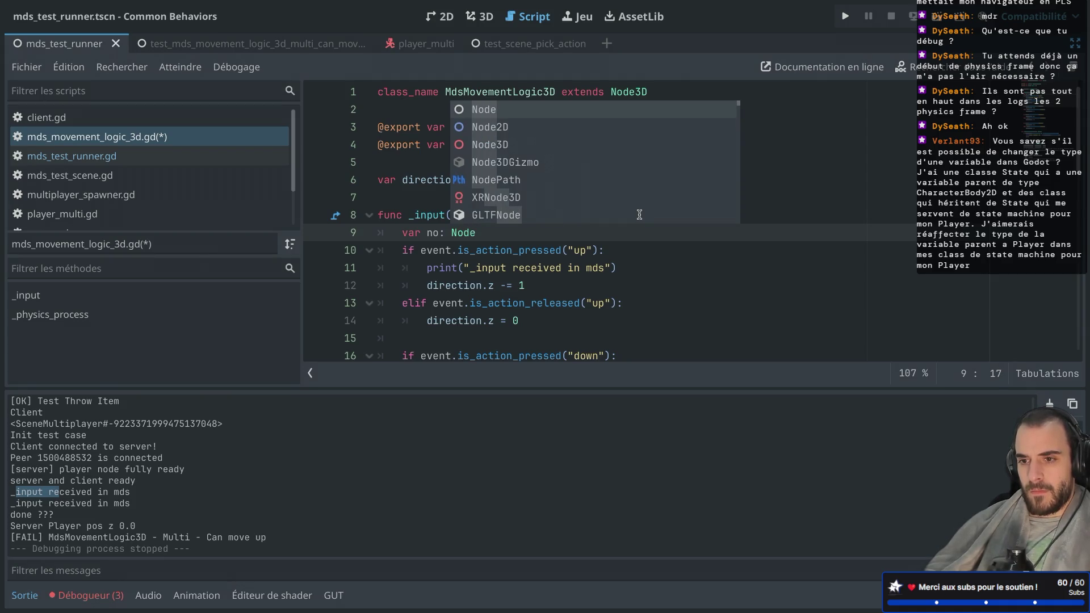
{"action": "type", "text": "3D = "}
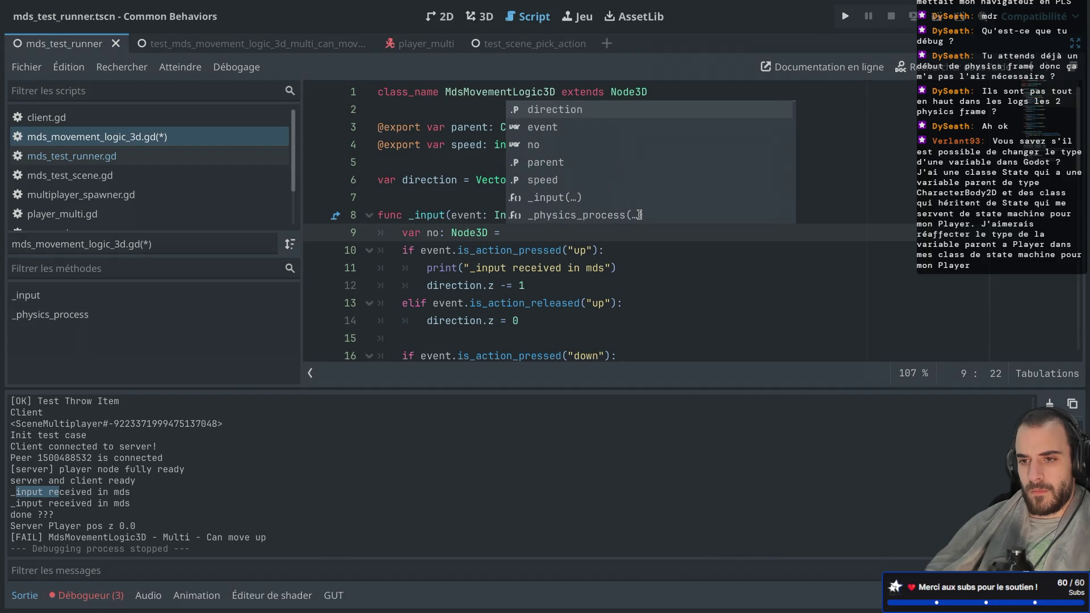
{"action": "type", "text": "self"}
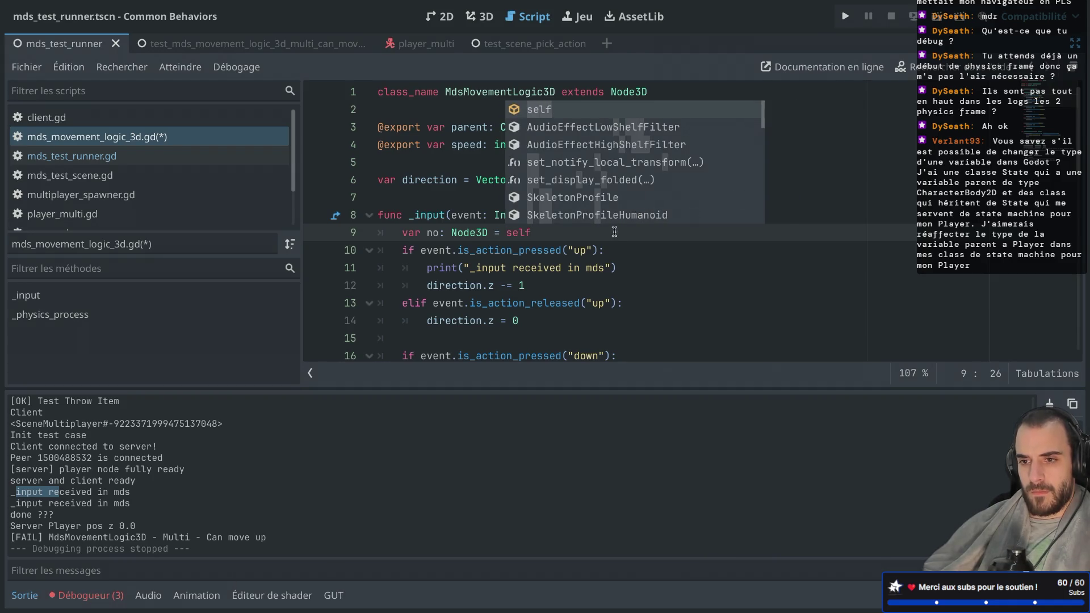
{"action": "left_click", "coordinate": [583, 250]}
{"action": "key", "text": "ctrl+s"}
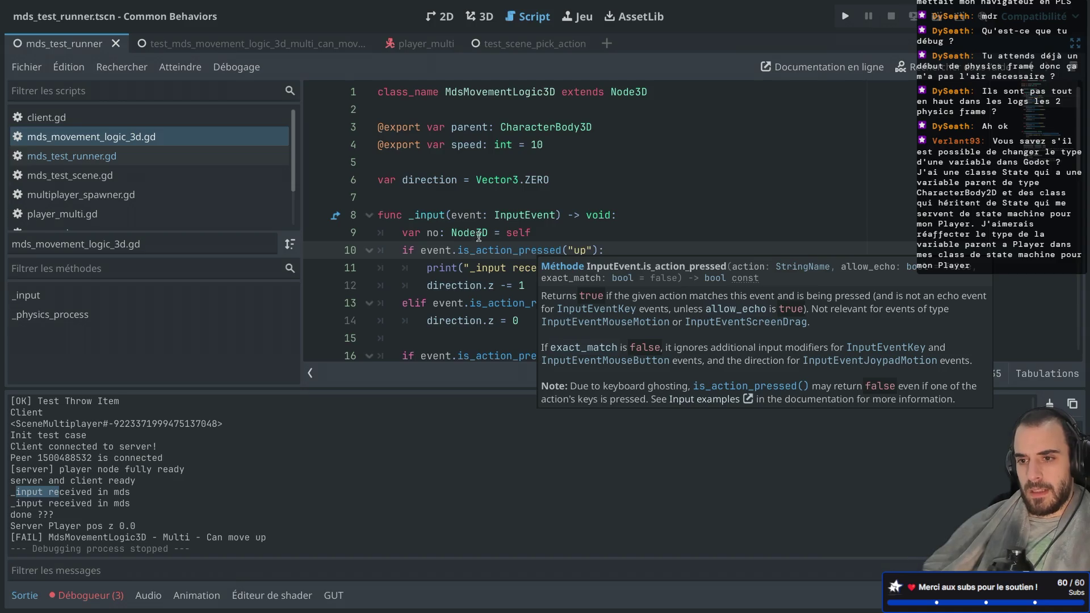
Step: Experiment with line 9, replacing self with state and Node3D with DefiniedState
{"action": "left_click", "coordinate": [466, 232]}
{"action": "mouse_move", "coordinate": [466, 232]}
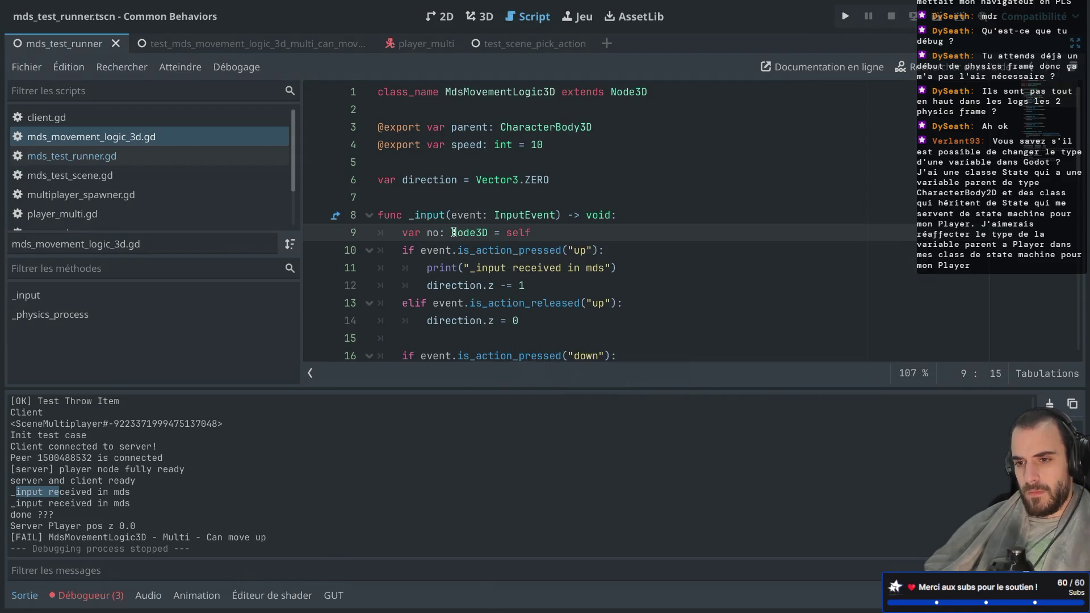
{"action": "double_click", "coordinate": [453, 233]}
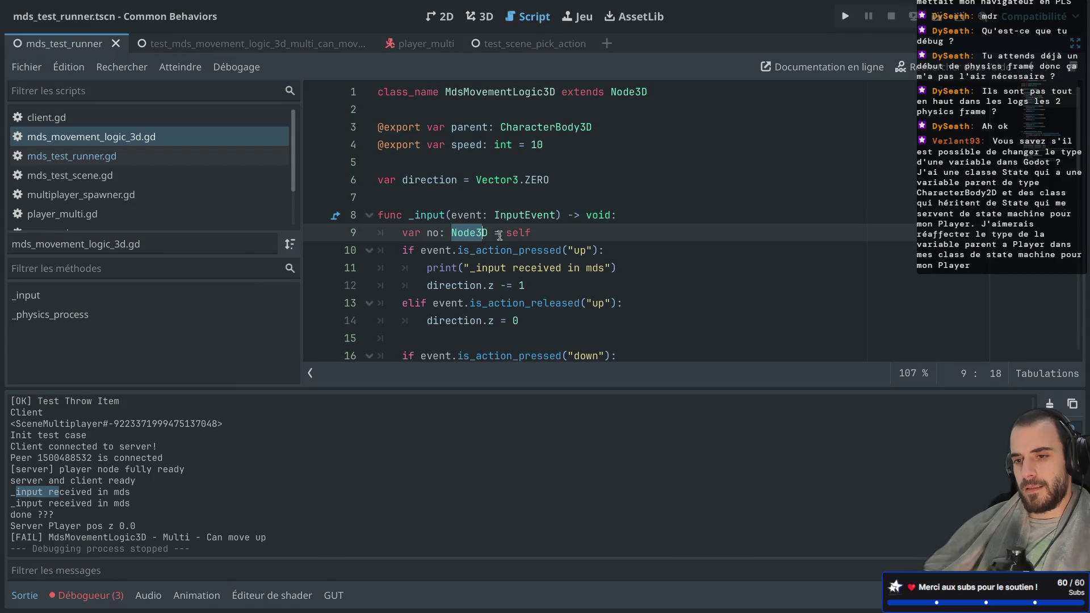
{"action": "left_click_drag", "start_coordinate": [403, 233], "coordinate": [556, 233]}
{"action": "double_click", "coordinate": [452, 233]}
{"action": "type", "text": "stat"}
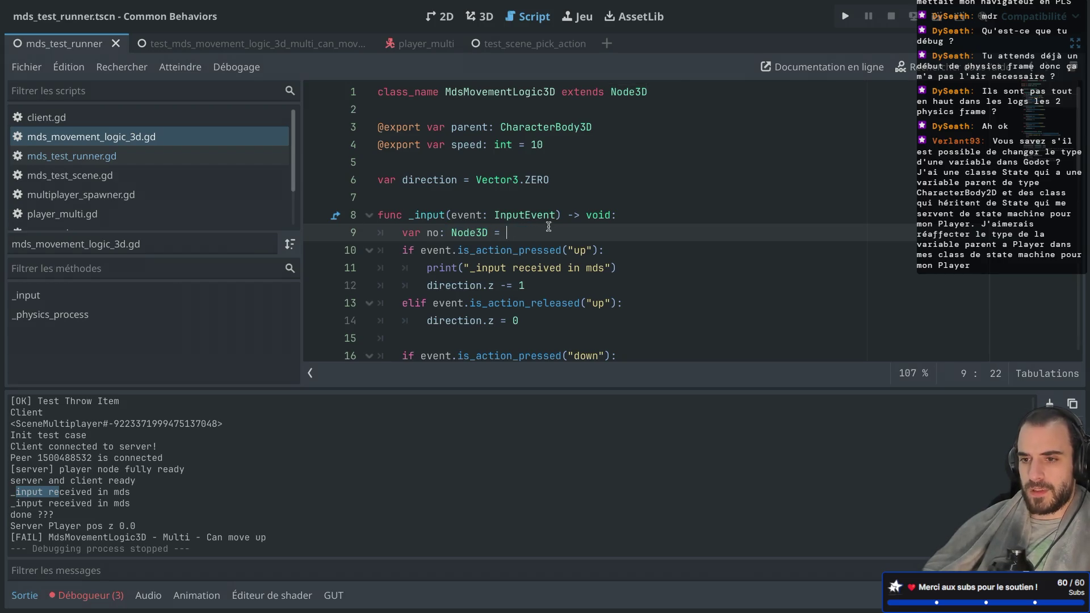
{"action": "type", "text": "e"}
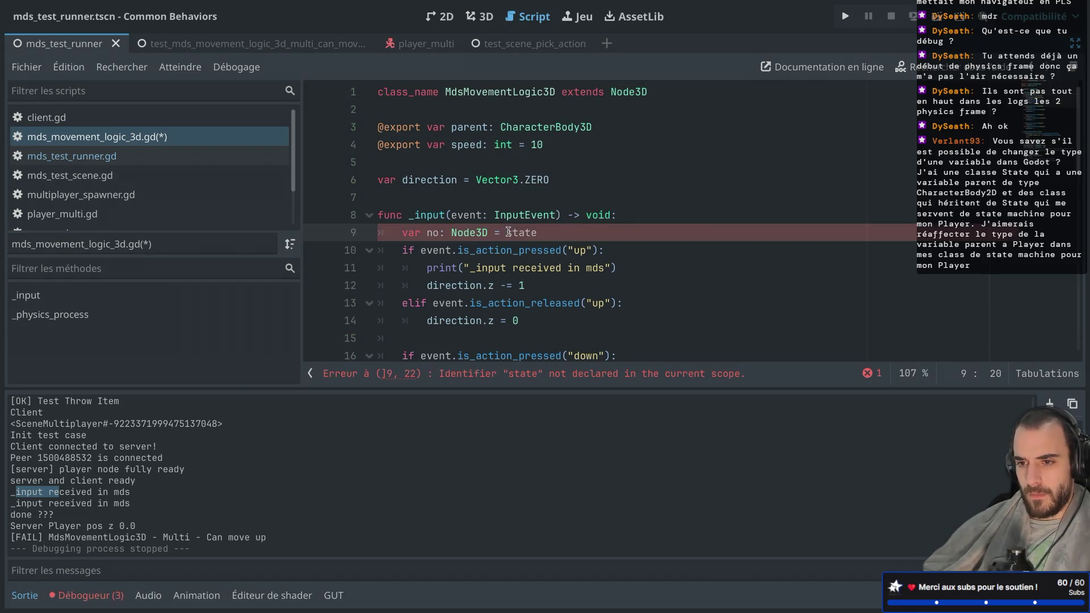
{"action": "double_click", "coordinate": [452, 233]}
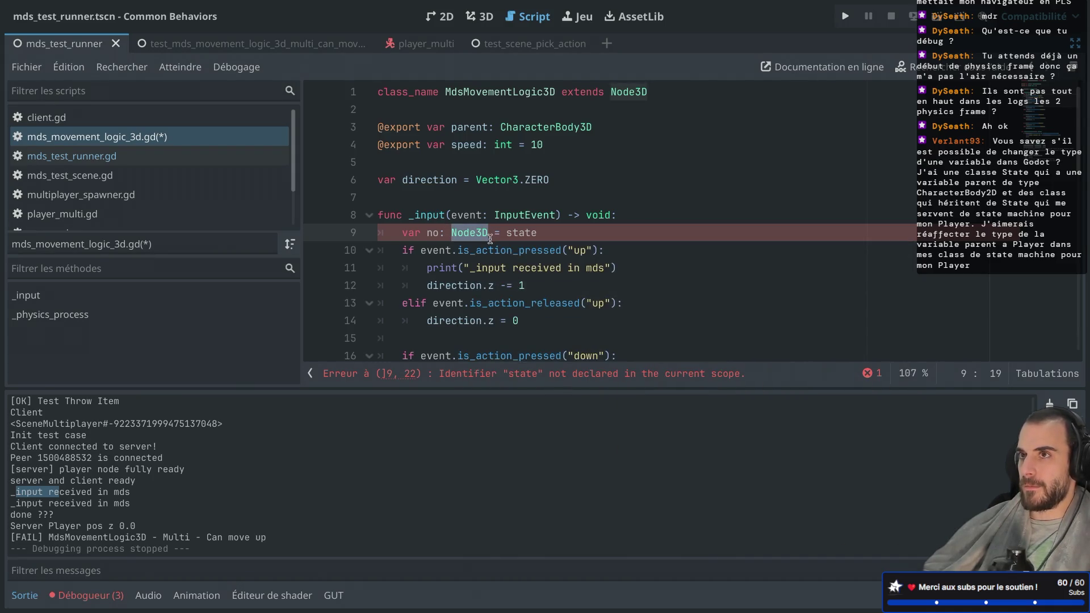
{"action": "double_click", "coordinate": [514, 234]}
{"action": "double_click", "coordinate": [467, 232]}
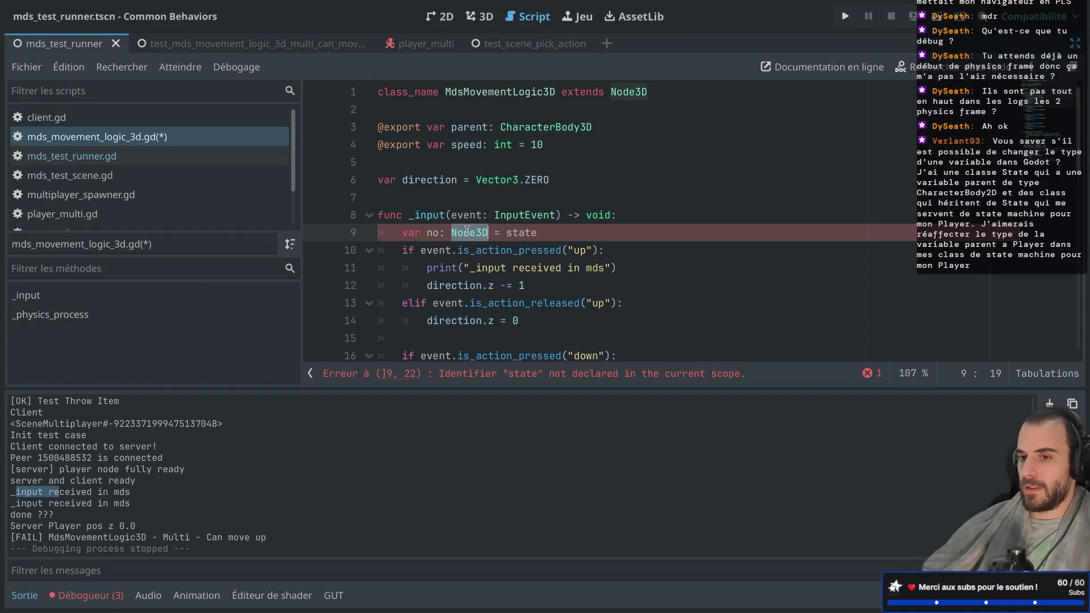
{"action": "mouse_move", "coordinate": [466, 231]}
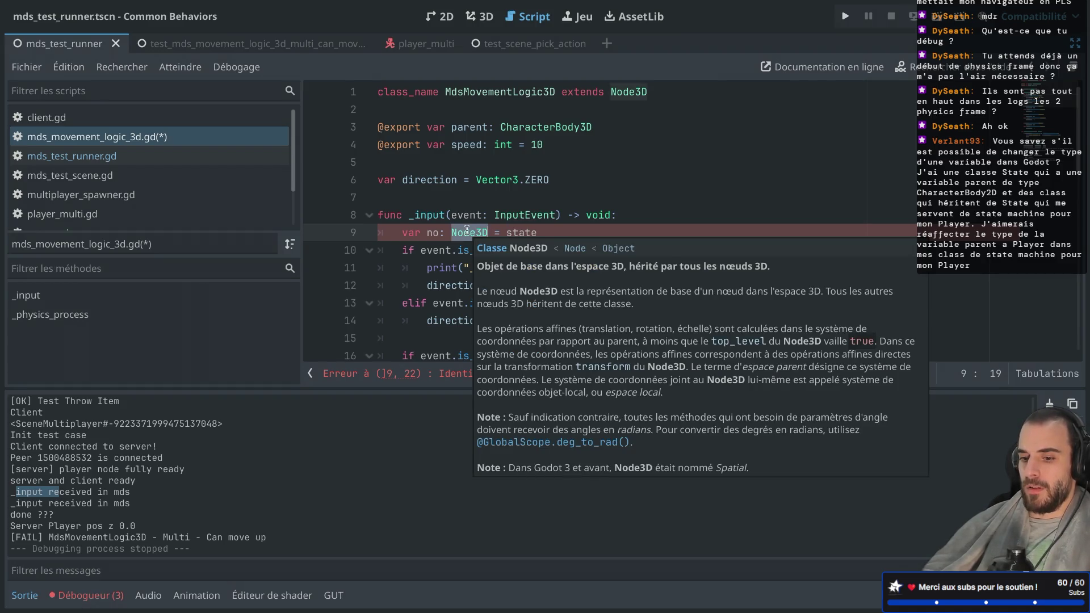
{"action": "type", "text": "DefiniedState"}
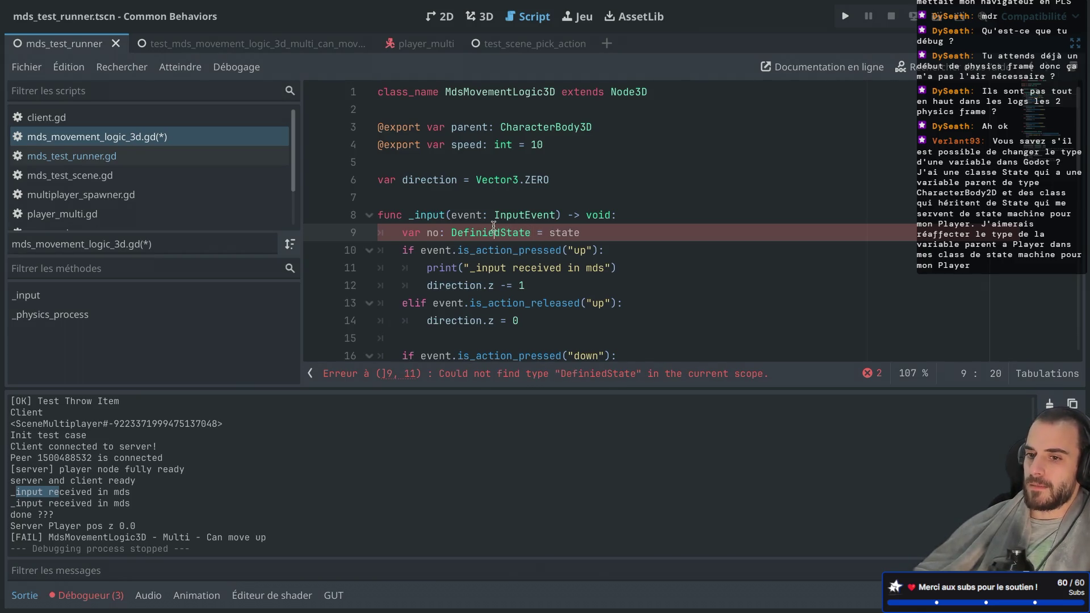
Step: Delete the experimental variable line and its empty line
{"action": "left_click_drag", "start_coordinate": [624, 232], "coordinate": [407, 235]}
{"action": "key", "text": "BackSpace"}
{"action": "key", "text": "BackSpace"}
{"action": "key", "text": "BackSpace"}
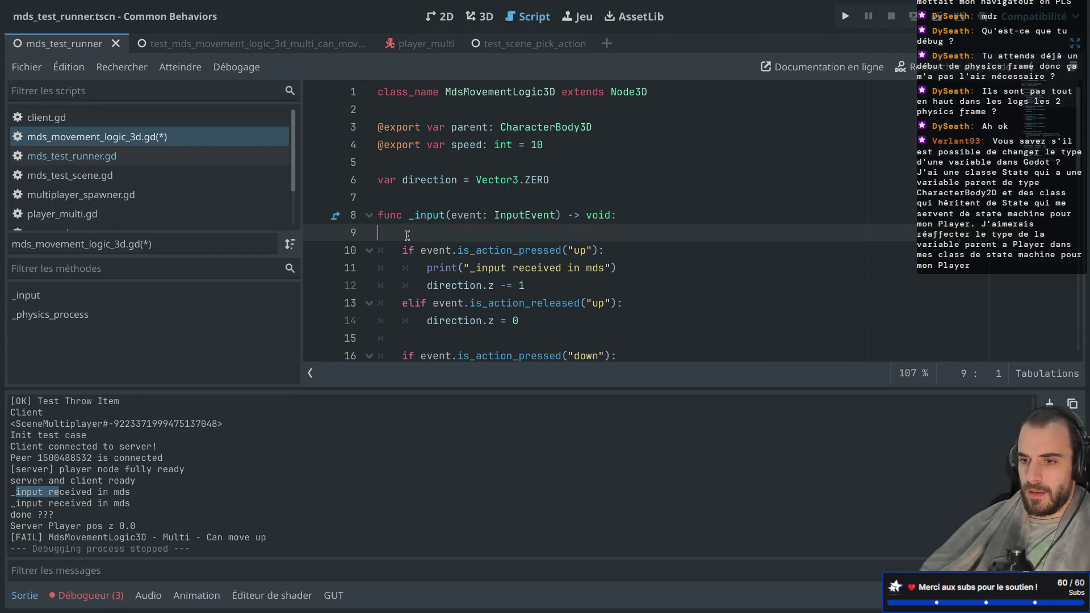
{"action": "key", "text": "BackSpace"}
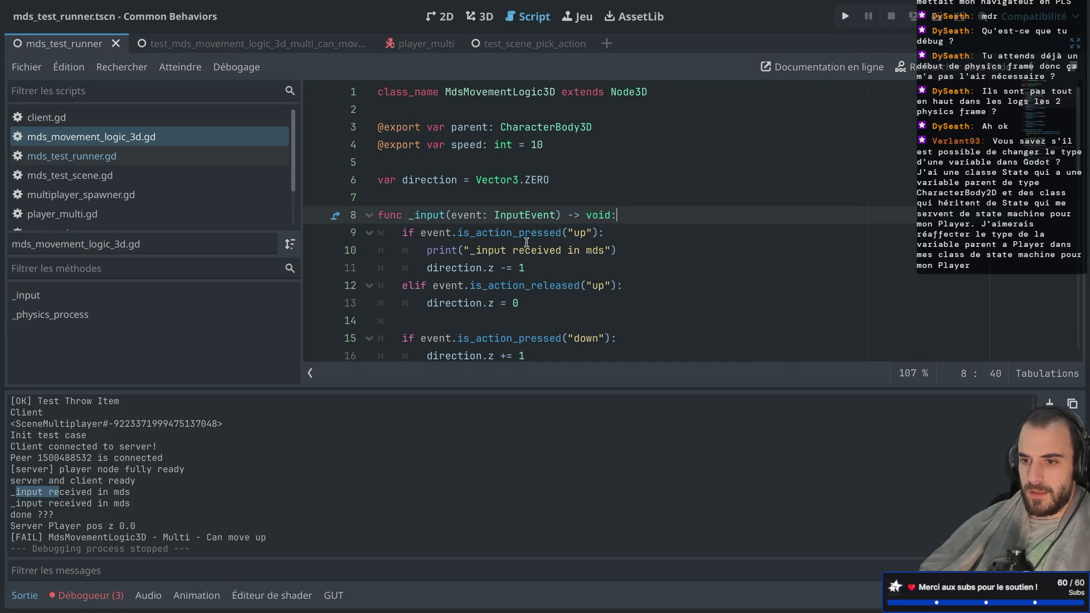
Step: Add and remove a temporary READ line below the print statement, then save
{"action": "scroll", "coordinate": [521, 244], "scroll_direction": "down", "scroll_amount": 3}
{"action": "double_click", "coordinate": [469, 215]}
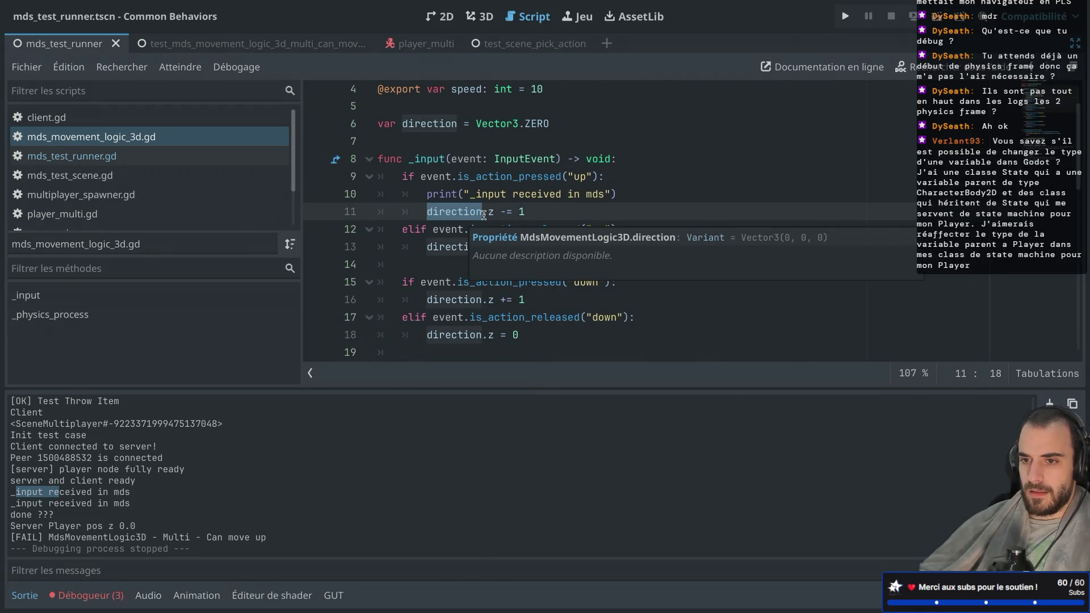
{"action": "left_click", "coordinate": [636, 202]}
{"action": "key", "text": "Return"}
{"action": "type", "text": "READ"}
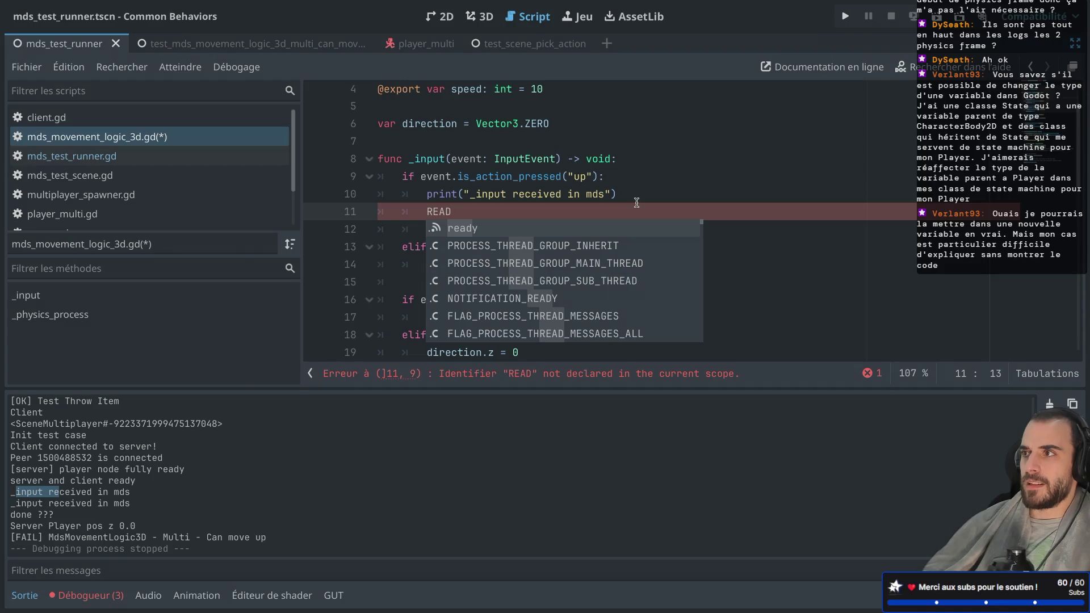
{"action": "key", "text": "BackSpace"}
{"action": "key", "text": "BackSpace"}
{"action": "key", "text": "BackSpace"}
{"action": "key", "text": "ctrl+s"}
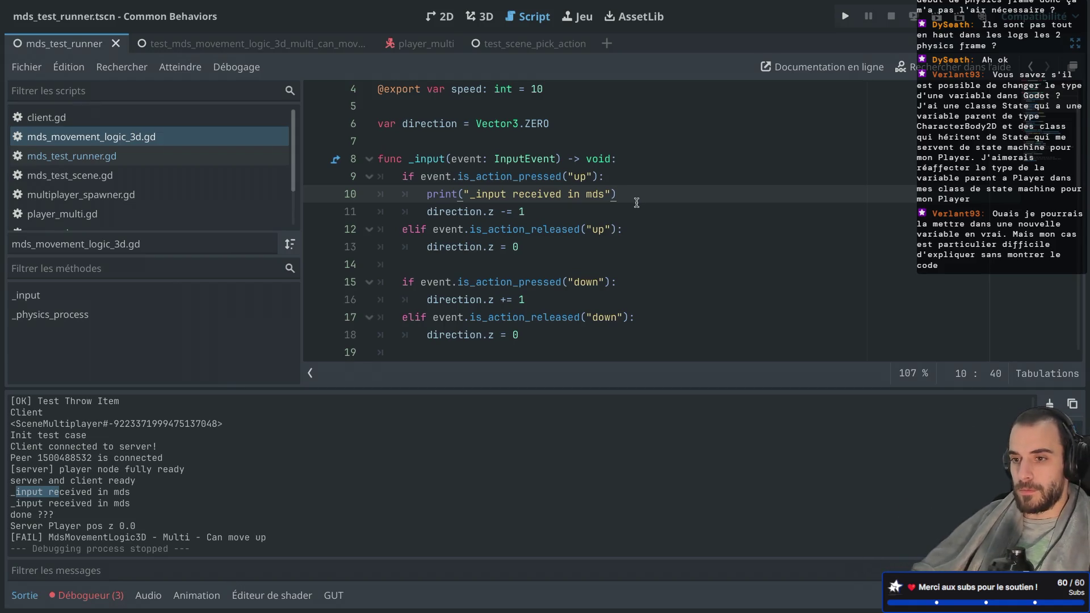
Step: Briefly show the side panels, then scroll through the movement logic script
{"action": "key", "text": "ctrl+shift+F11"}
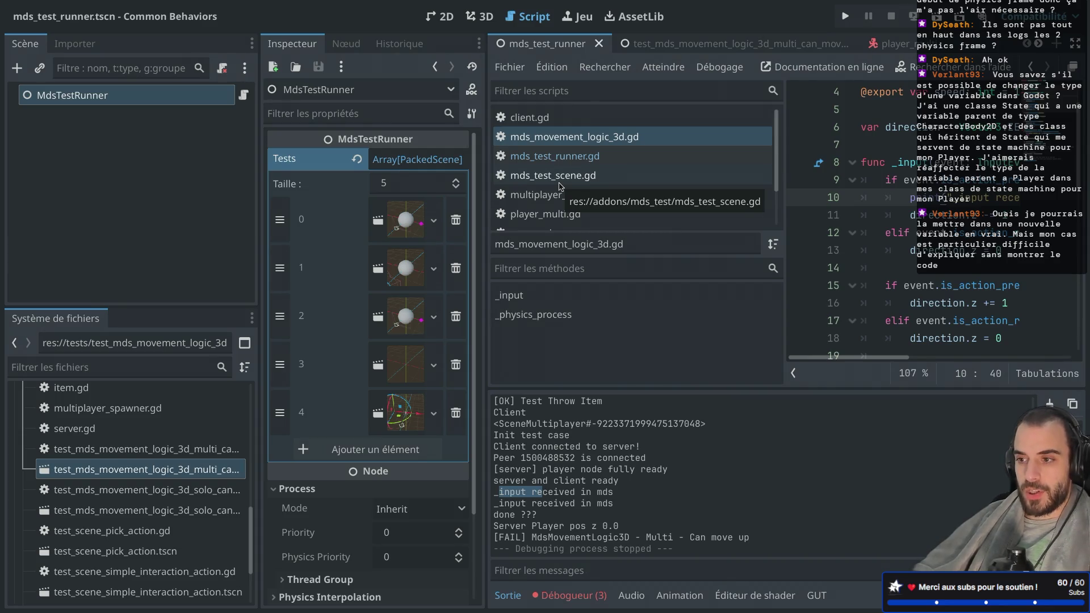
{"action": "key", "text": "ctrl+shift+F11"}
{"action": "scroll", "coordinate": [196, 164], "scroll_direction": "down", "scroll_amount": 2}
{"action": "scroll", "coordinate": [196, 164], "scroll_direction": "up", "scroll_amount": 2}
{"action": "scroll", "coordinate": [196, 164], "scroll_direction": "down", "scroll_amount": 2}
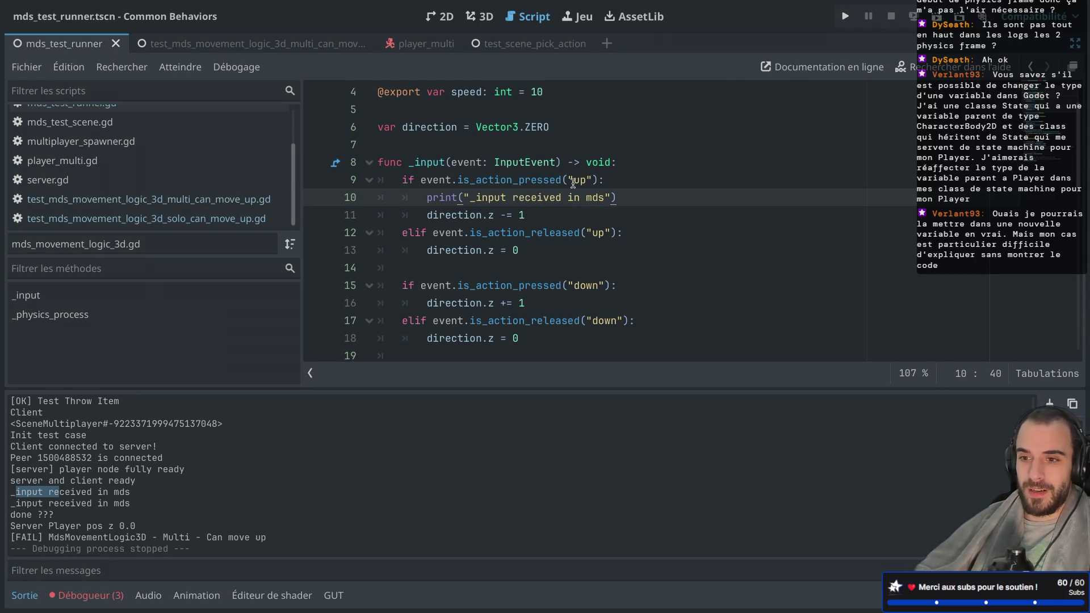
{"action": "scroll", "coordinate": [572, 183], "scroll_direction": "down", "scroll_amount": 10}
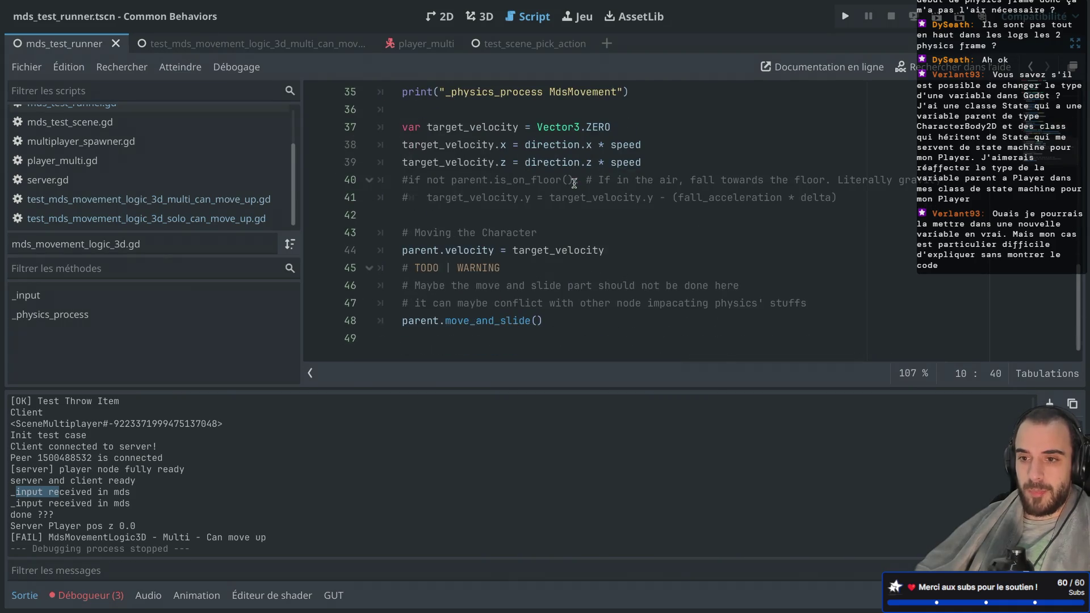
{"action": "scroll", "coordinate": [574, 183], "scroll_direction": "up", "scroll_amount": 11}
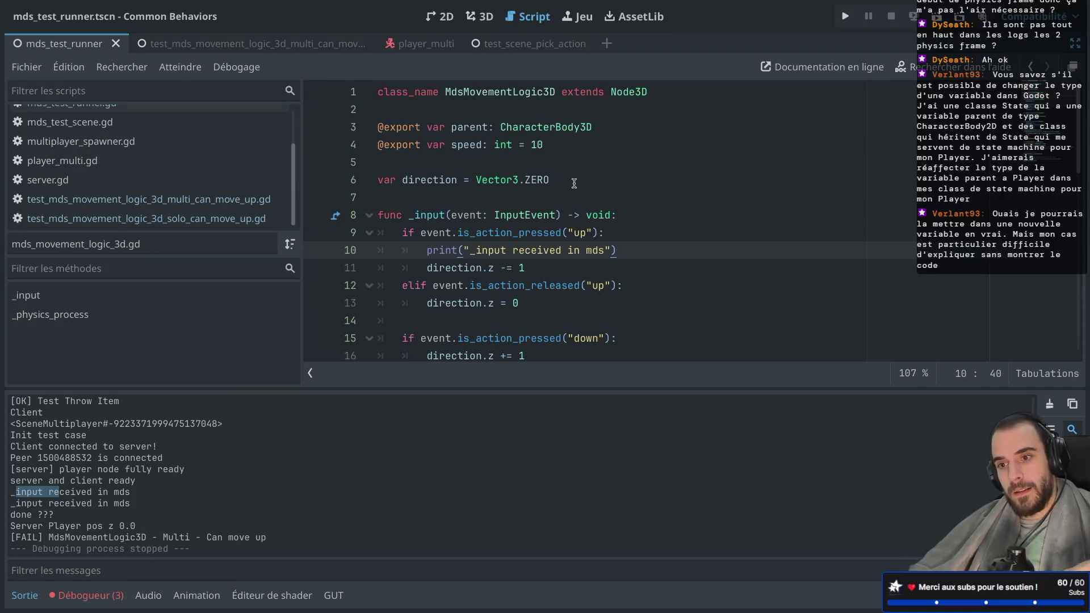
{"action": "scroll", "coordinate": [574, 183], "scroll_direction": "down", "scroll_amount": 4}
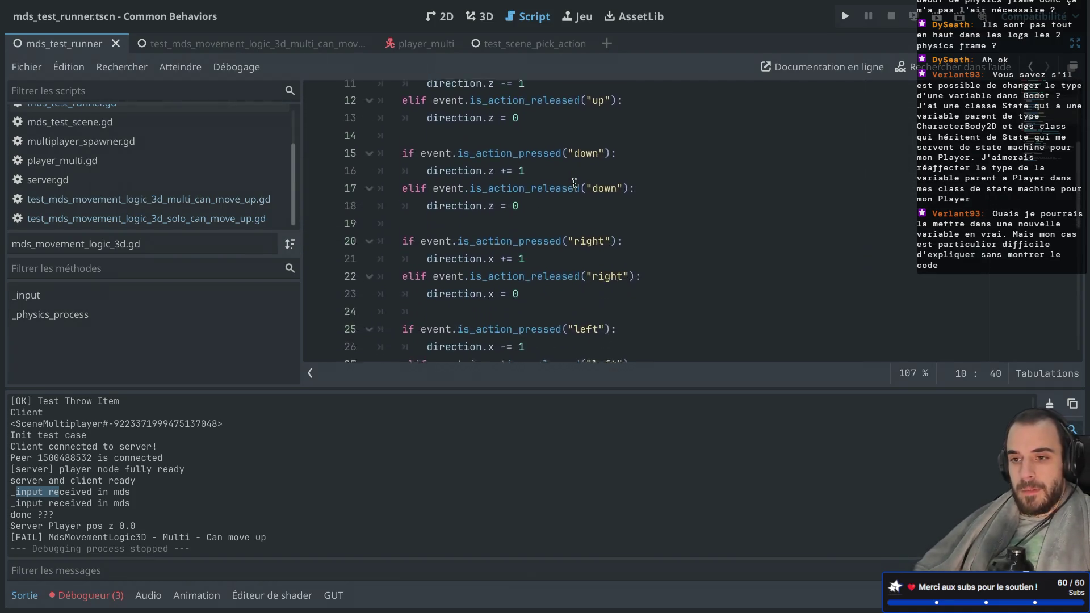
{"action": "scroll", "coordinate": [574, 183], "scroll_direction": "down", "scroll_amount": 7}
{"action": "scroll", "coordinate": [573, 183], "scroll_direction": "up", "scroll_amount": 3}
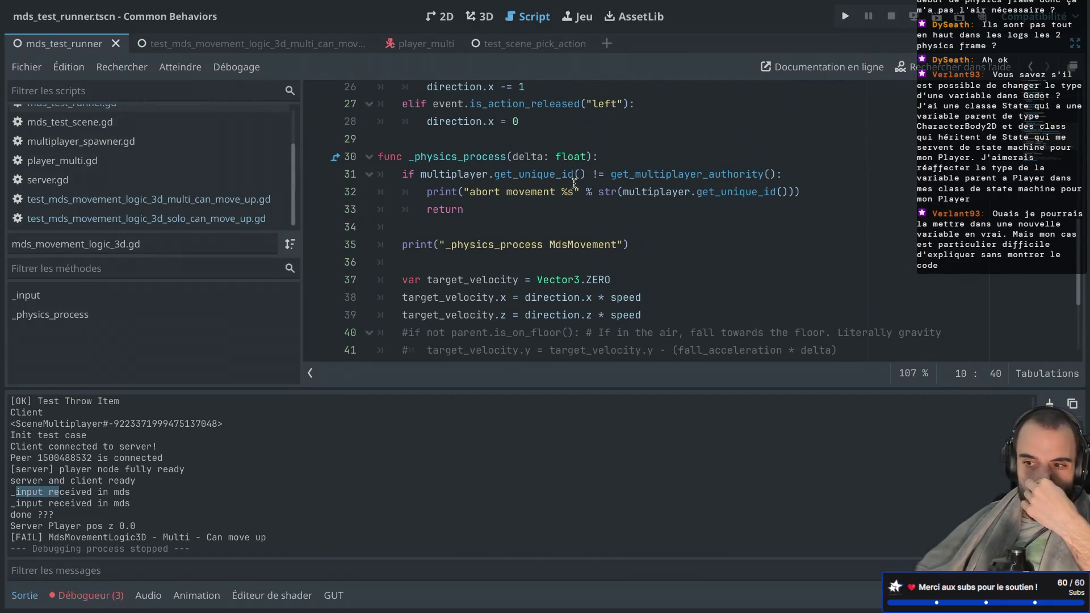
{"action": "scroll", "coordinate": [574, 183], "scroll_direction": "down", "scroll_amount": 3}
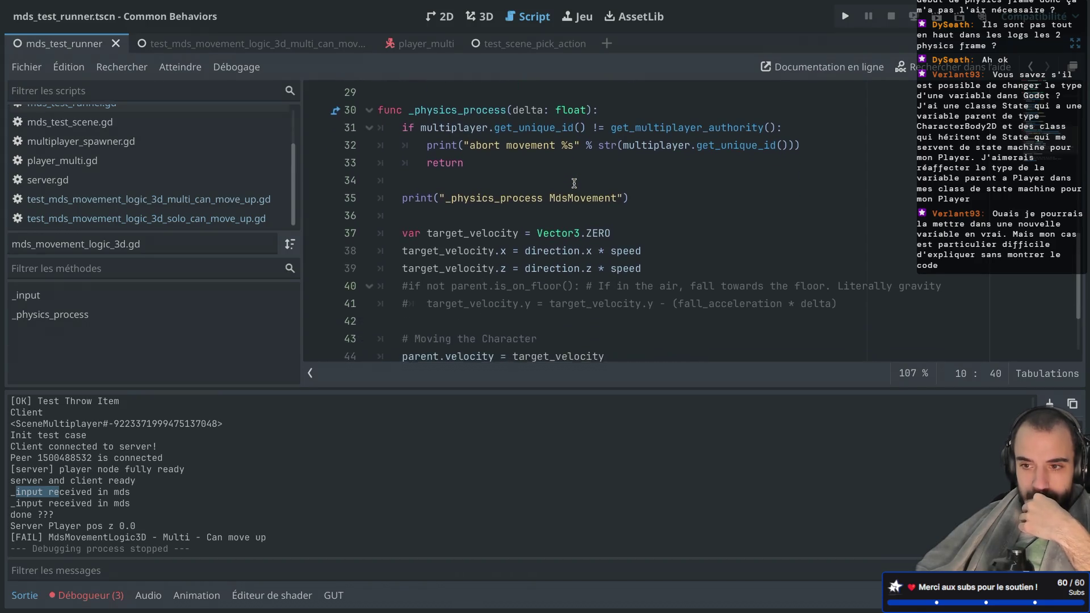
{"action": "scroll", "coordinate": [574, 183], "scroll_direction": "down", "scroll_amount": 1}
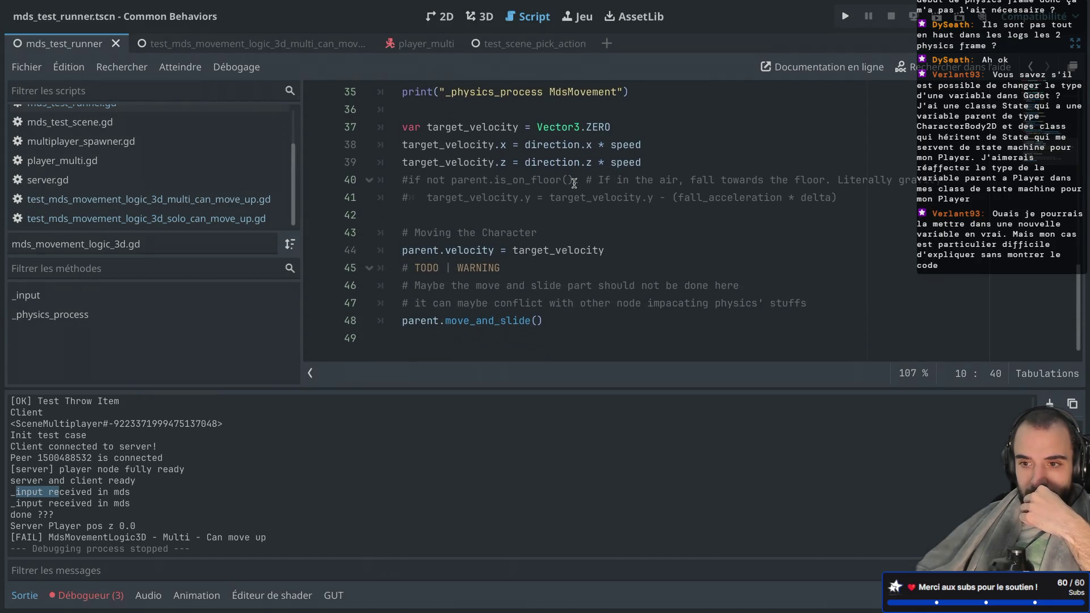
{"action": "scroll", "coordinate": [573, 183], "scroll_direction": "up", "scroll_amount": 2}
{"action": "scroll", "coordinate": [567, 183], "scroll_direction": "down", "scroll_amount": 2}
Step: Read the documentation for move_and_slide
{"action": "left_click", "coordinate": [506, 321]}
{"action": "left_click", "coordinate": [474, 321], "text": "ctrl"}
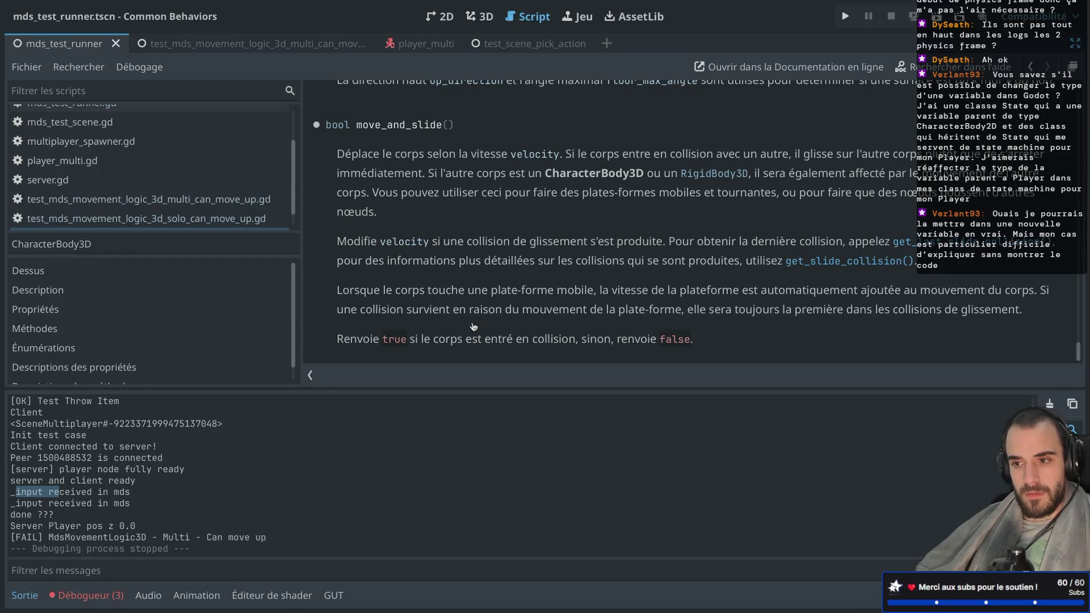
{"action": "scroll", "coordinate": [483, 304], "scroll_direction": "up", "scroll_amount": 2}
{"action": "scroll", "coordinate": [509, 253], "scroll_direction": "down", "scroll_amount": 2}
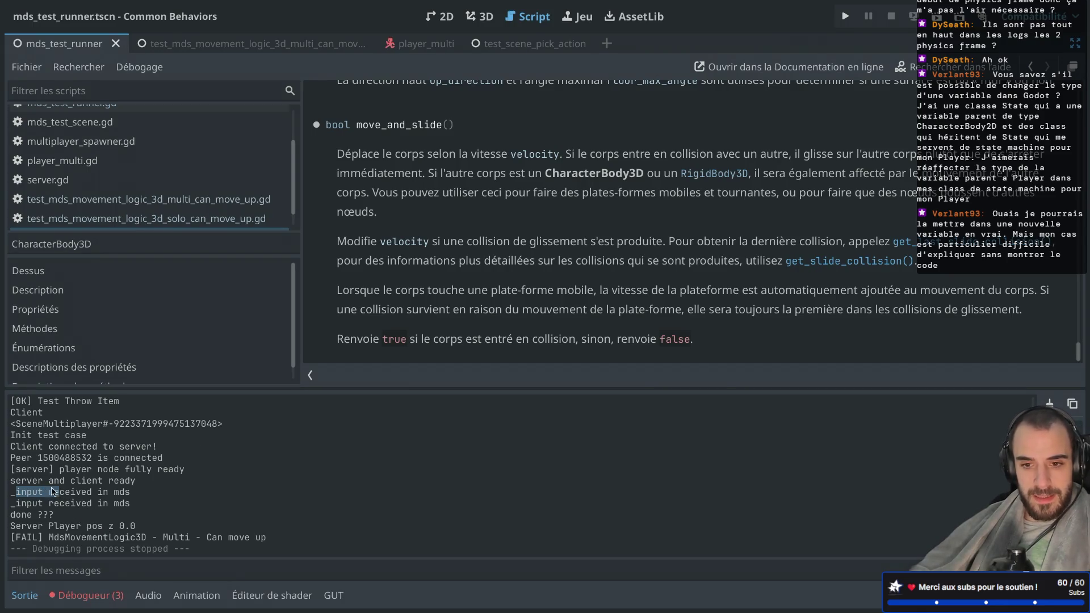
Step: Close the mds_test_runner scene, return to the script, and leave distraction-free mode
{"action": "key", "text": "ctrl+shift+w"}
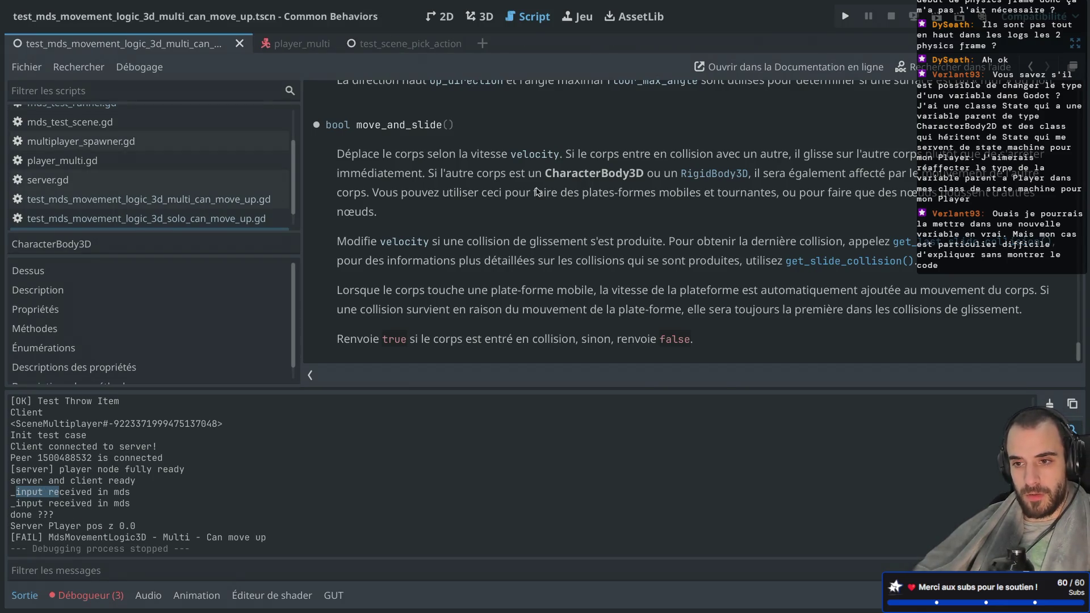
{"action": "key", "text": "alt+Left"}
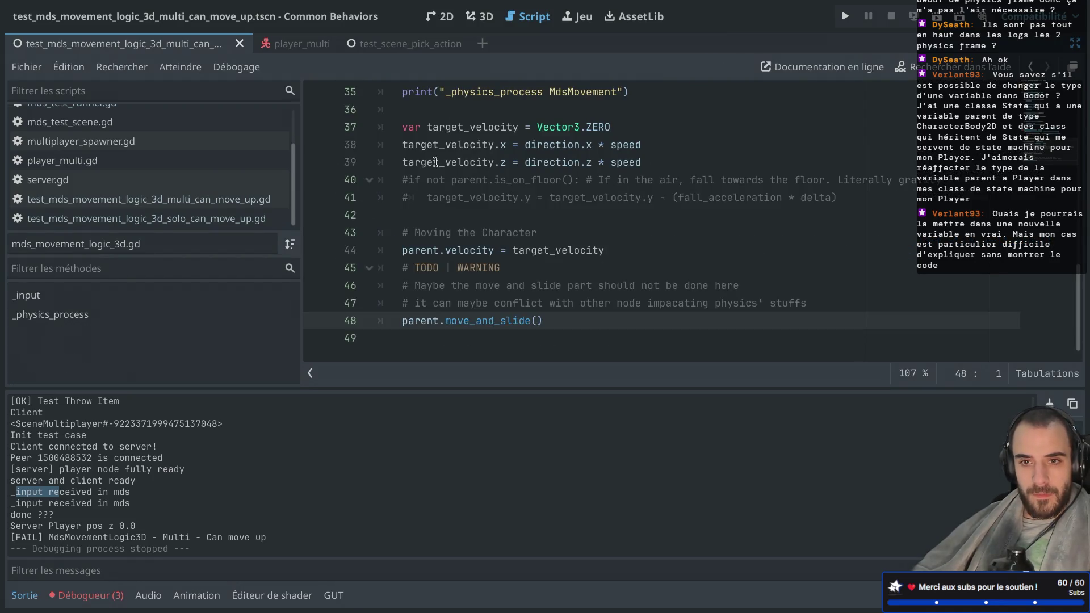
{"action": "scroll", "coordinate": [449, 202], "scroll_direction": "up", "scroll_amount": 2}
{"action": "left_click_drag", "start_coordinate": [402, 166], "coordinate": [611, 166]}
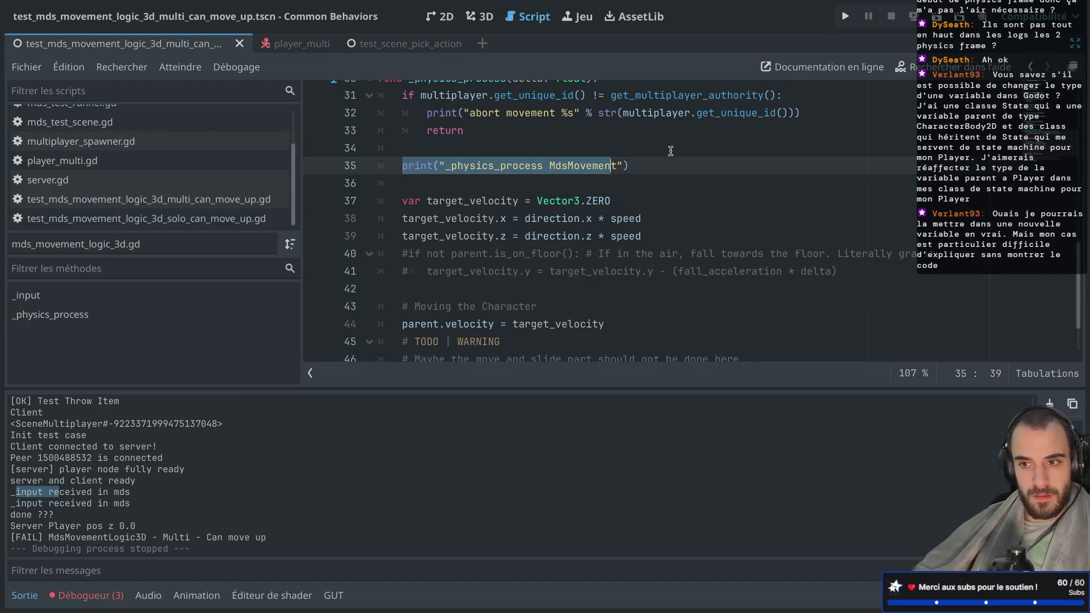
{"action": "scroll", "coordinate": [670, 150], "scroll_direction": "up", "scroll_amount": 3}
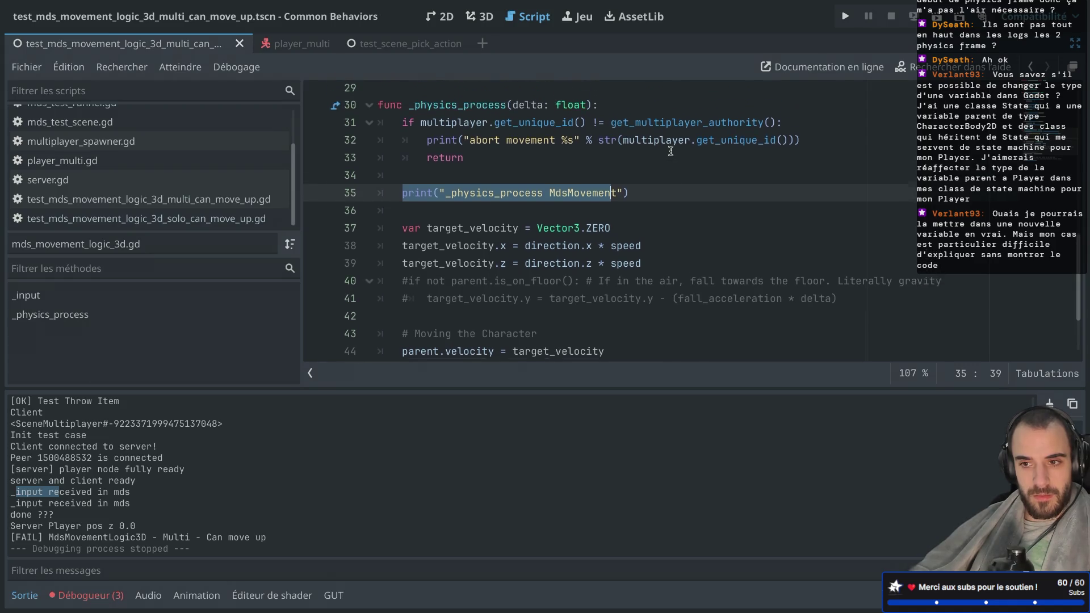
{"action": "key", "text": "ctrl+shift+F11"}
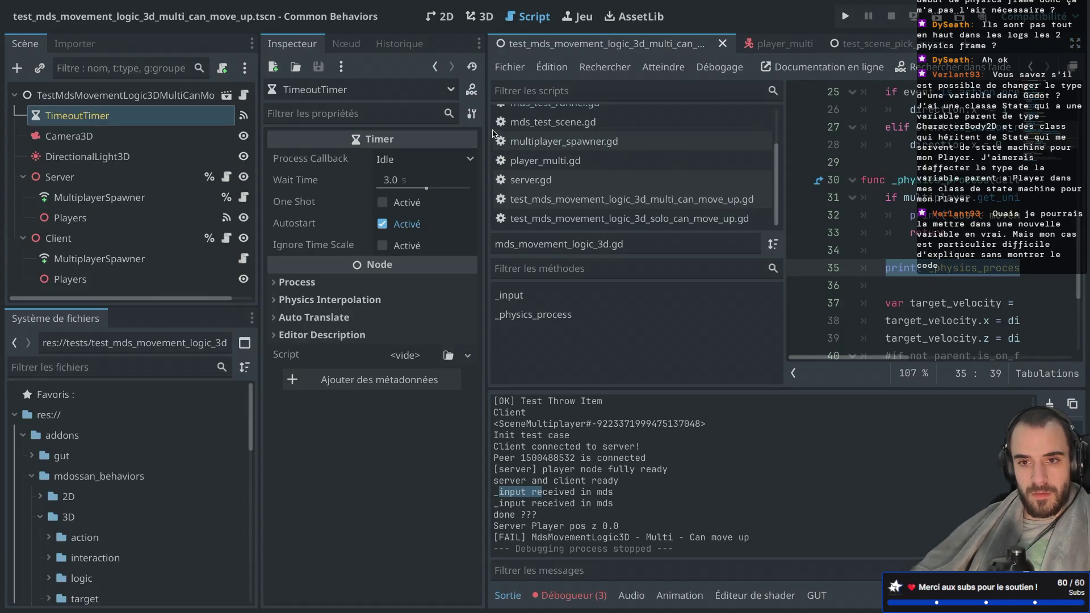
Step: Inspect the test scene root node's signals, then return to distraction-free editing
{"action": "left_click", "coordinate": [187, 95]}
{"action": "left_click", "coordinate": [336, 44]}
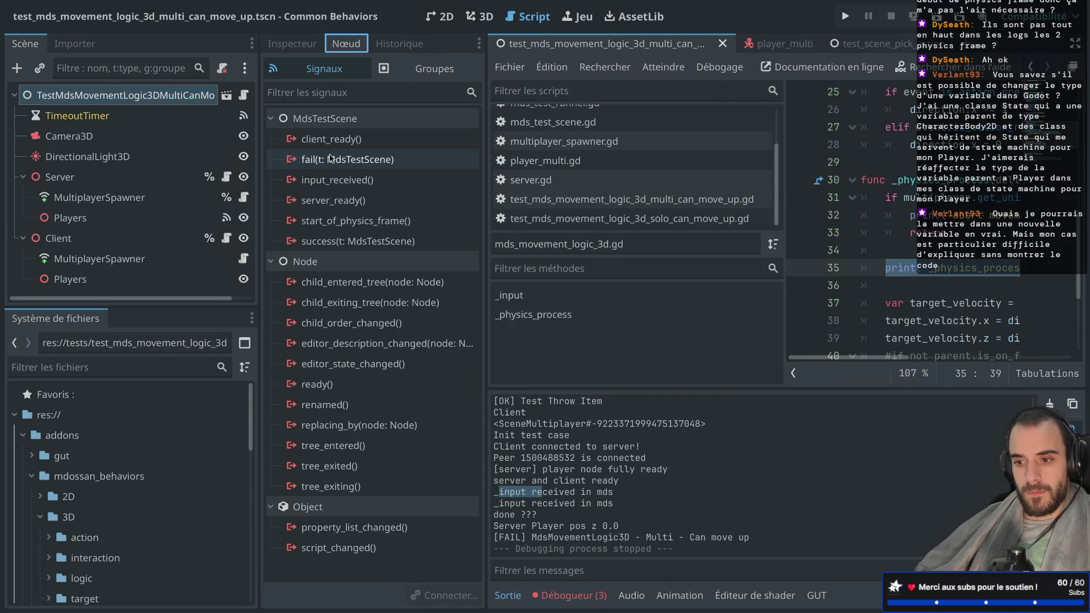
{"action": "key", "text": "ctrl+shift+F11"}
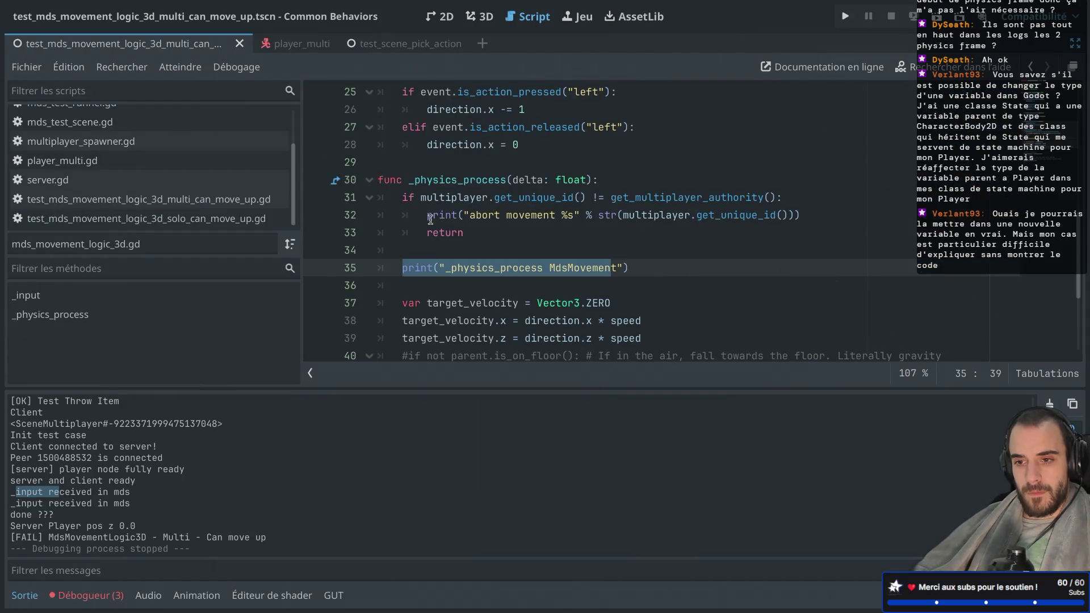
{"action": "scroll", "coordinate": [475, 194], "scroll_direction": "down", "scroll_amount": 2}
{"action": "left_click", "coordinate": [469, 176]}
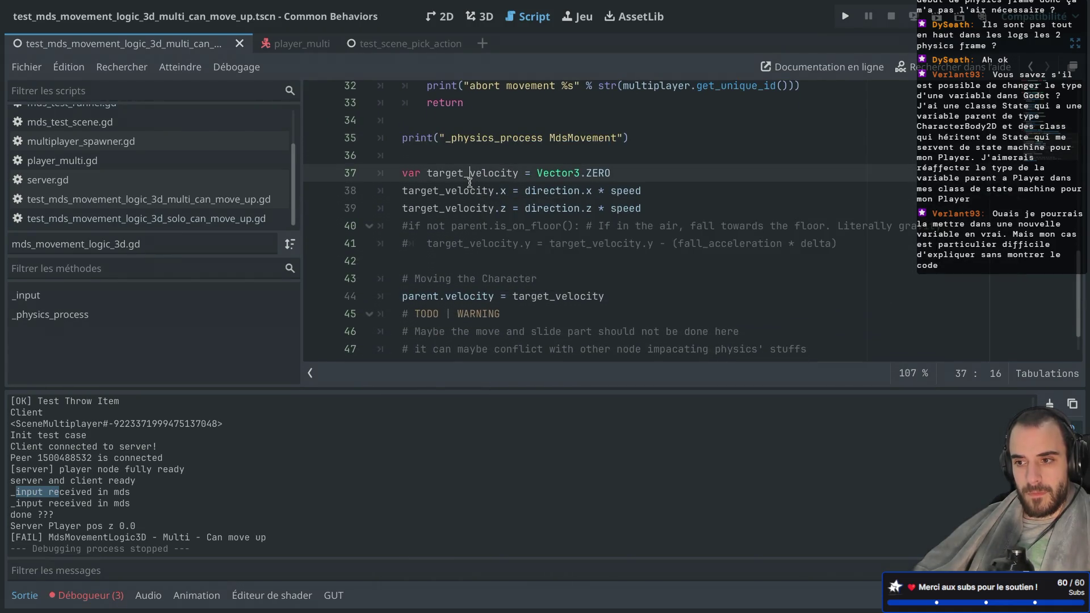
{"action": "scroll", "coordinate": [469, 182], "scroll_direction": "down", "scroll_amount": 2}
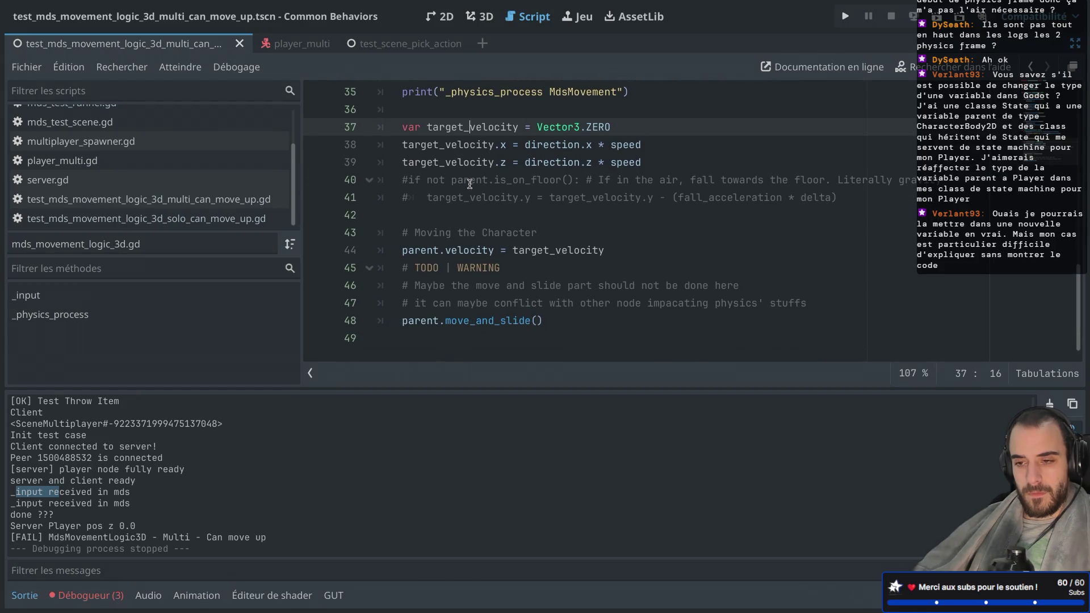
{"action": "scroll", "coordinate": [431, 188], "scroll_direction": "up", "scroll_amount": 3}
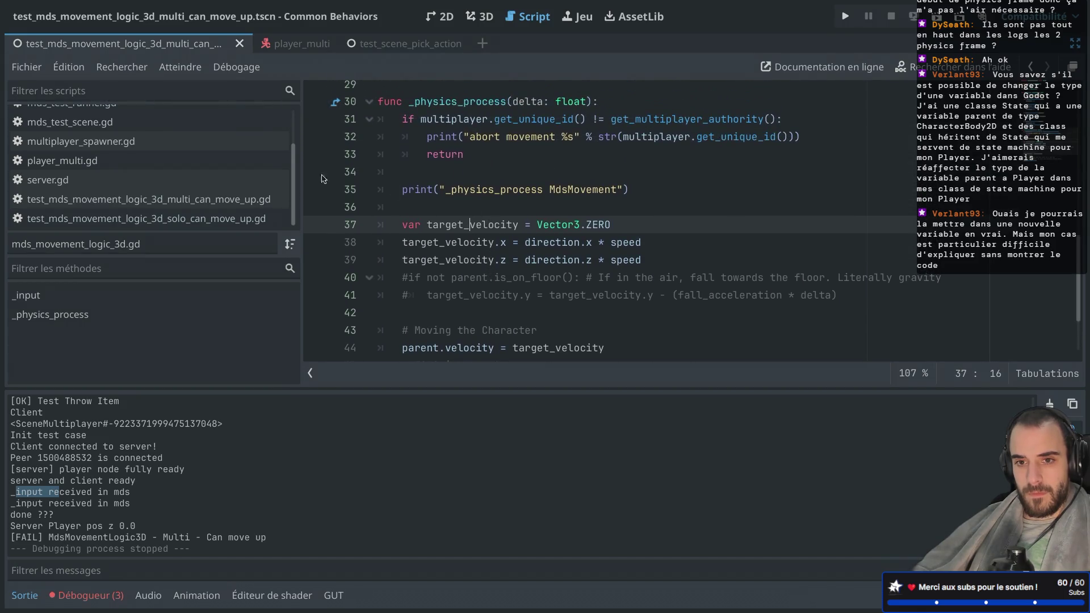
Step: Open the multi can-move-up test script and place the caret after the Frame 1 comment
{"action": "left_click", "coordinate": [148, 199]}
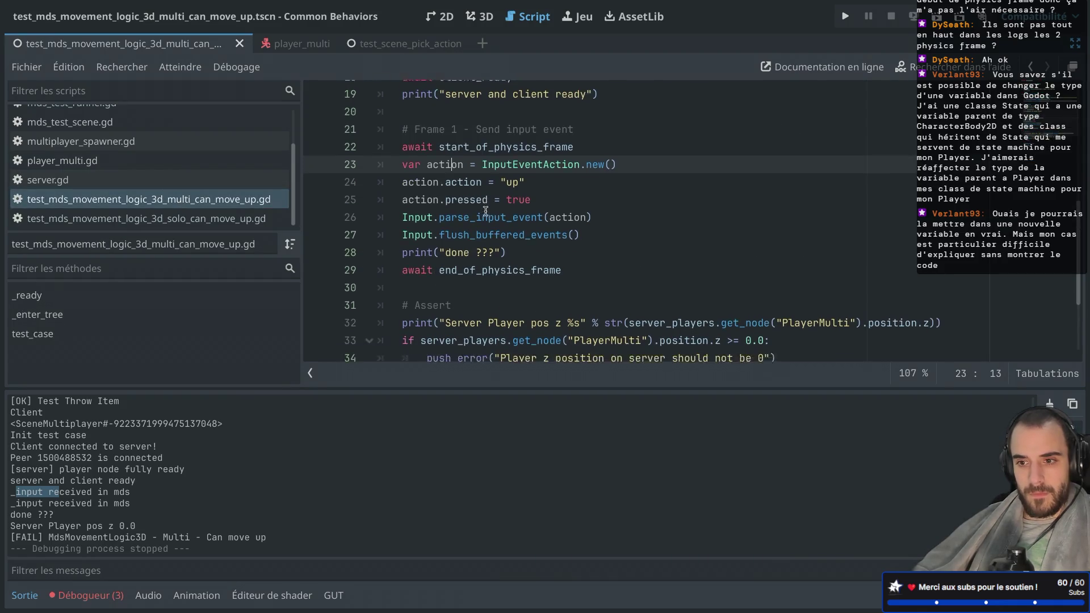
{"action": "scroll", "coordinate": [486, 211], "scroll_direction": "down", "scroll_amount": 1}
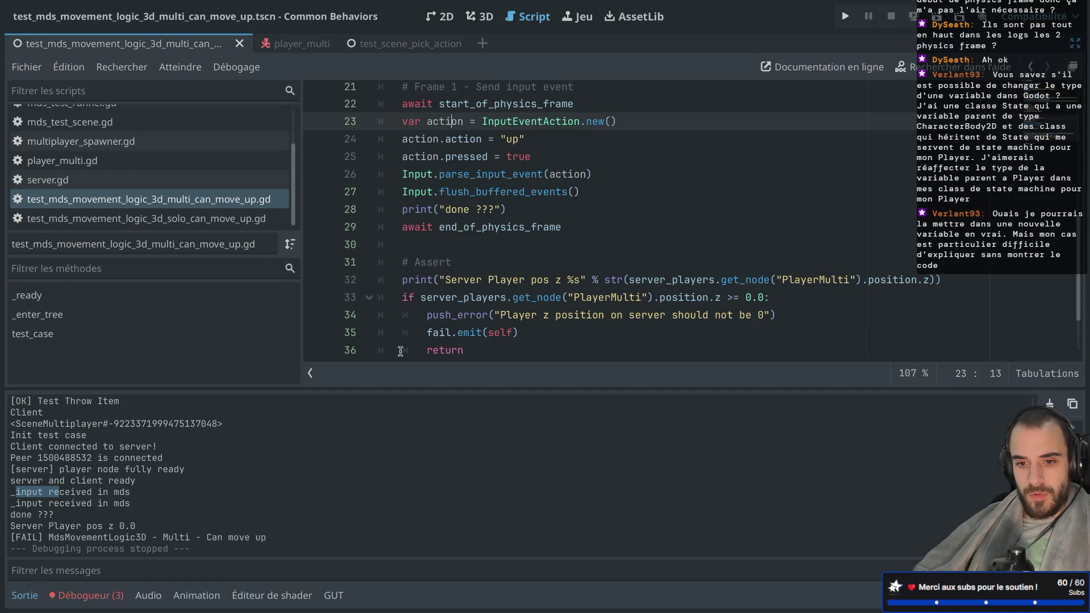
{"action": "scroll", "coordinate": [442, 264], "scroll_direction": "up", "scroll_amount": 2}
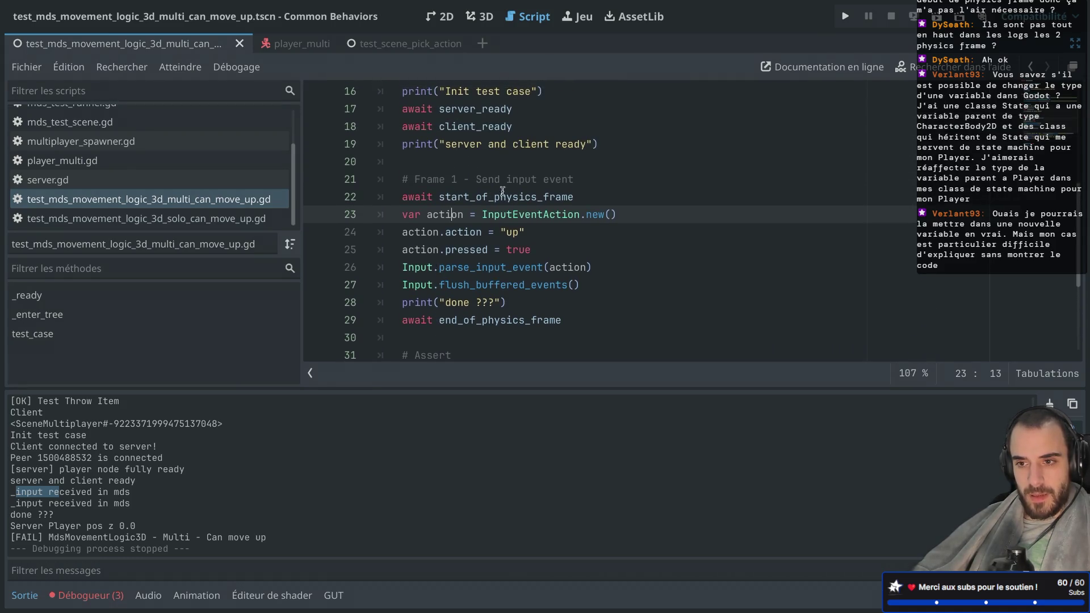
{"action": "left_click", "coordinate": [585, 187]}
Step: Insert an early return line before the start_of_physics_frame await
{"action": "key", "text": "Return"}
{"action": "type", "text": "return"}
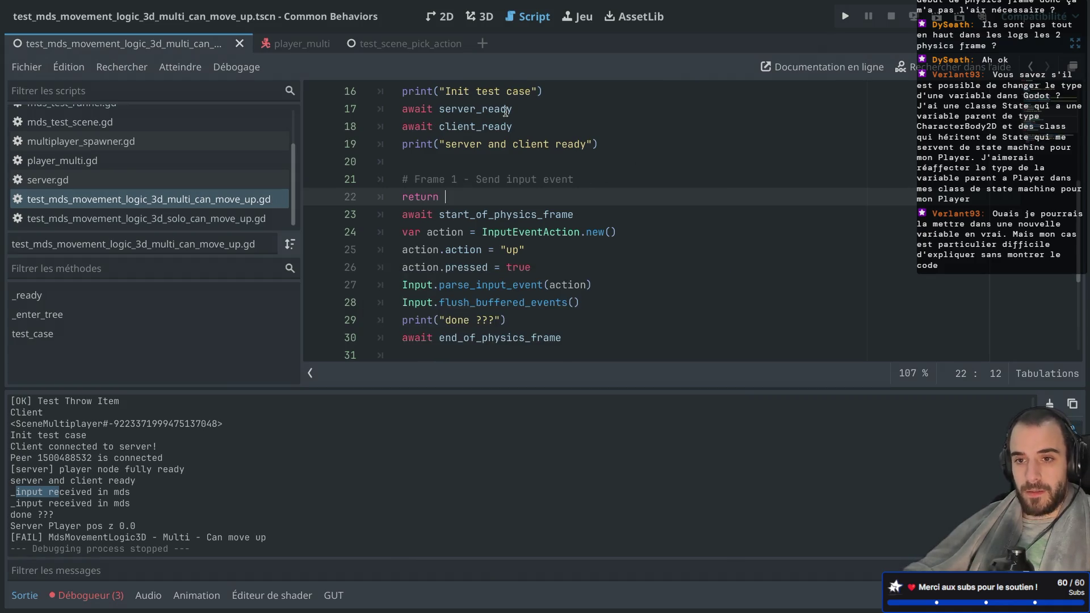
{"action": "key", "text": "ctrl+shift+F11"}
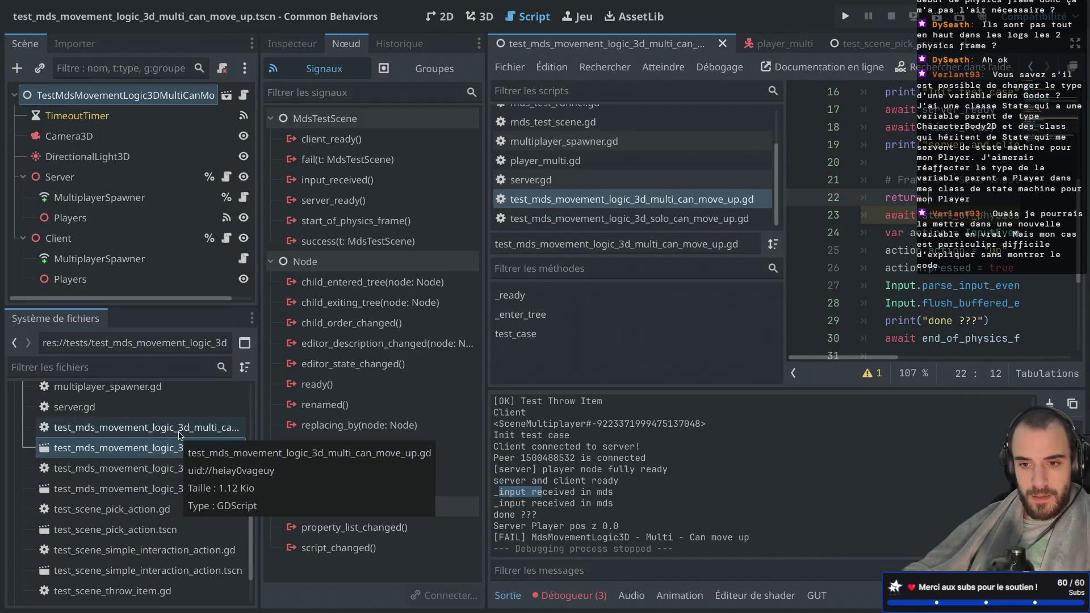
{"action": "left_click", "coordinate": [170, 446]}
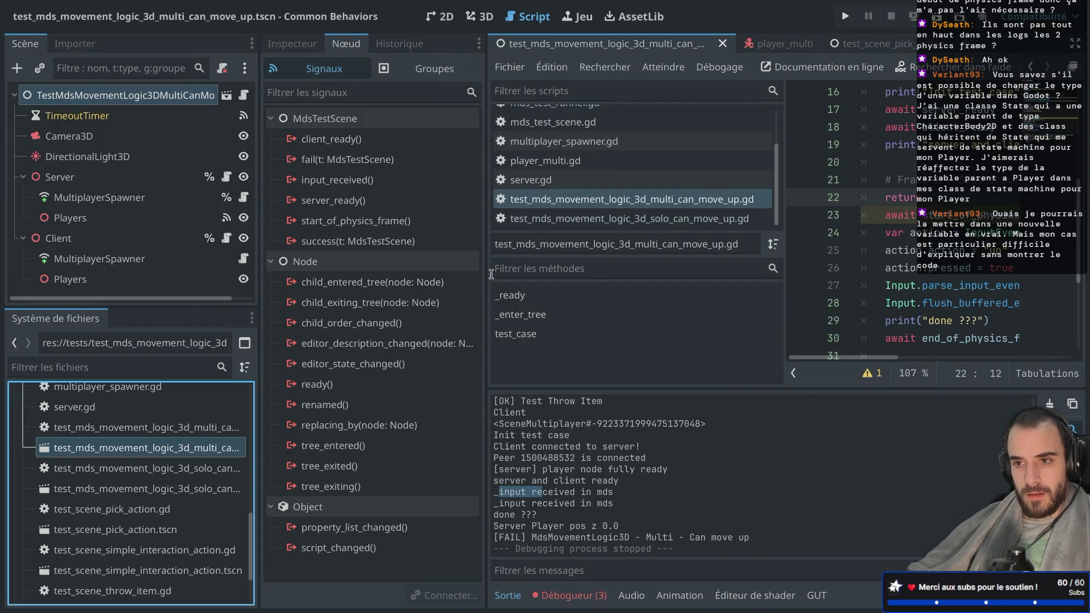
{"action": "key", "text": "ctrl+shift+F11"}
Step: Run the test scene twice, closing the game window after each run
{"action": "key", "text": "super+r"}
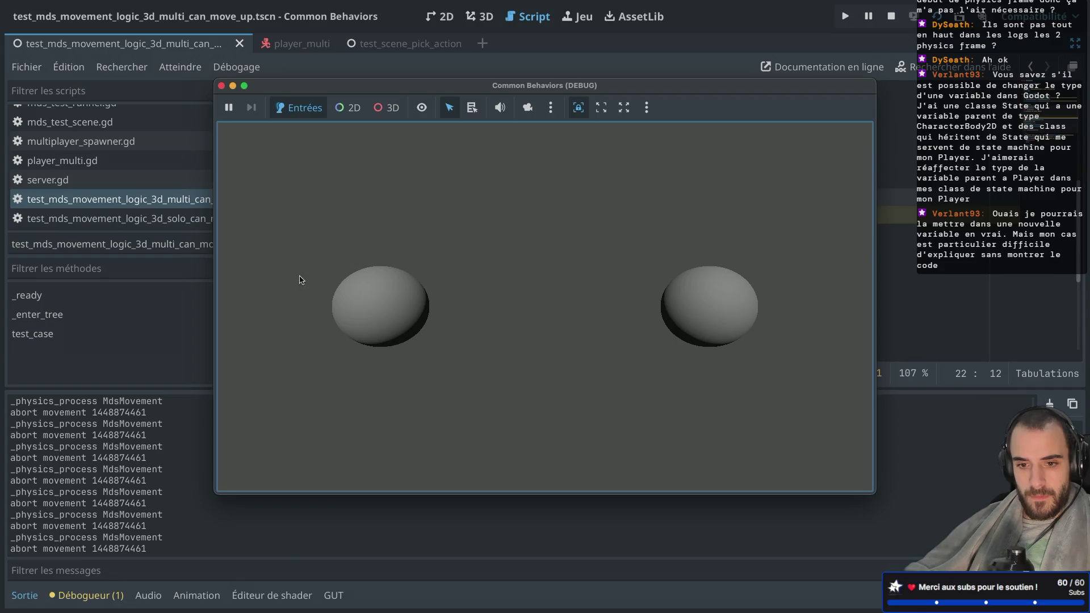
{"action": "left_click", "coordinate": [221, 86]}
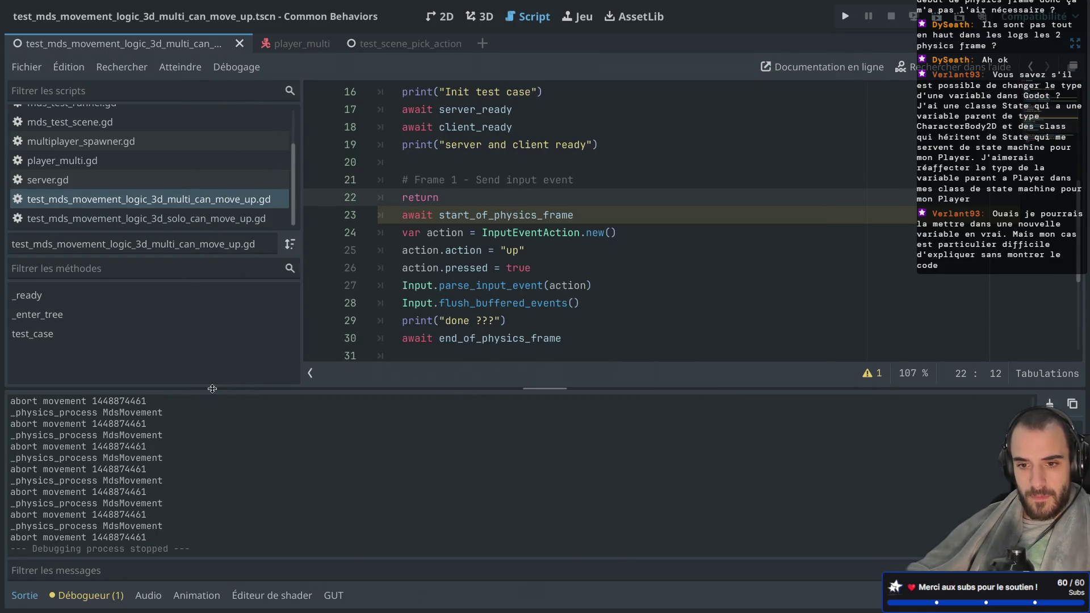
{"action": "key", "text": "super+r"}
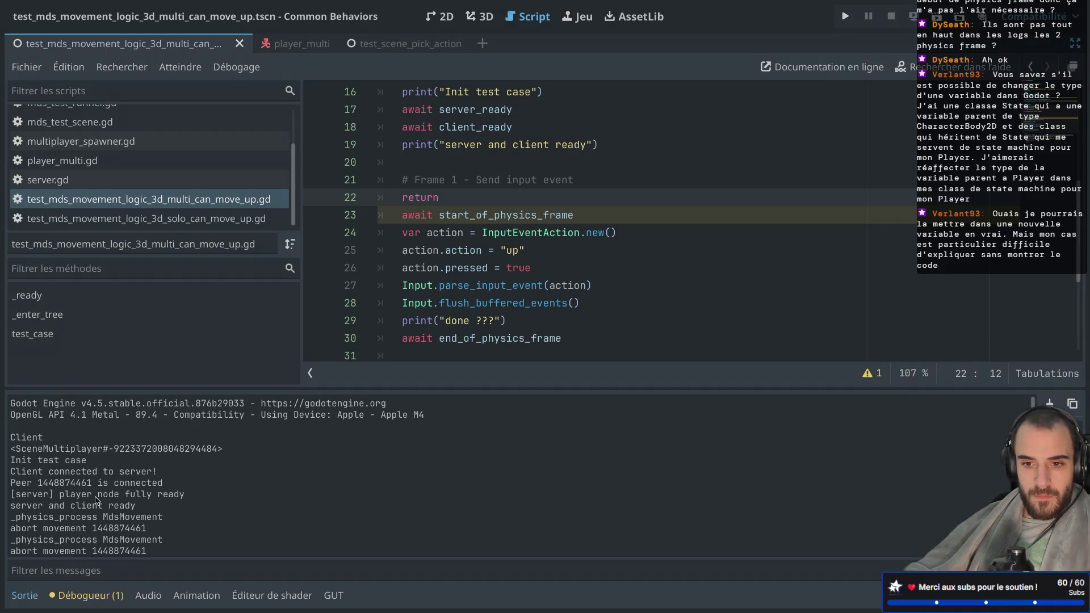
{"action": "left_click", "coordinate": [951, 18]}
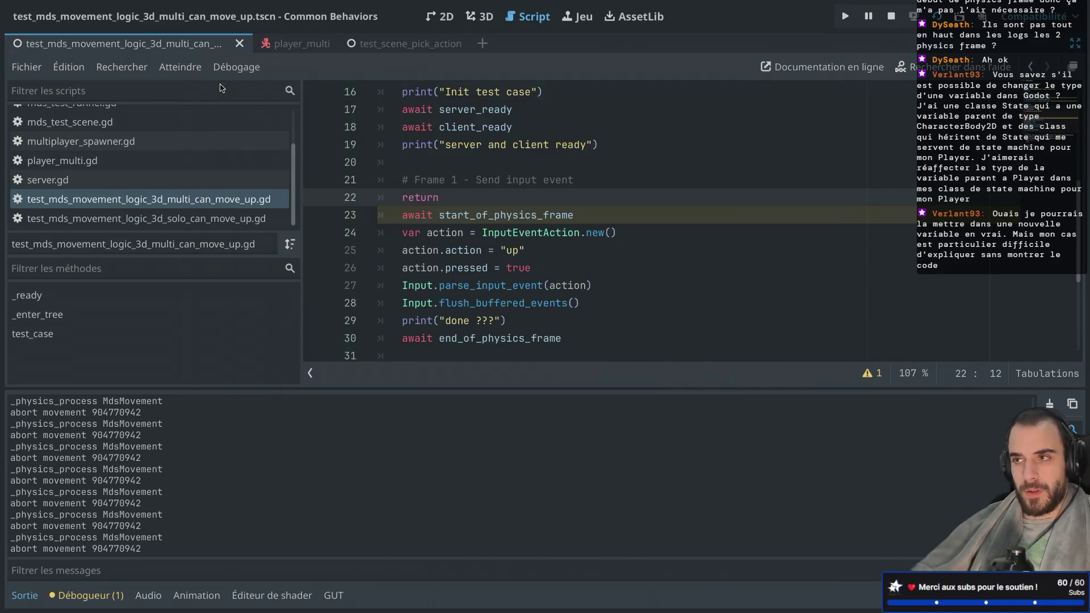
{"action": "left_click", "coordinate": [221, 85]}
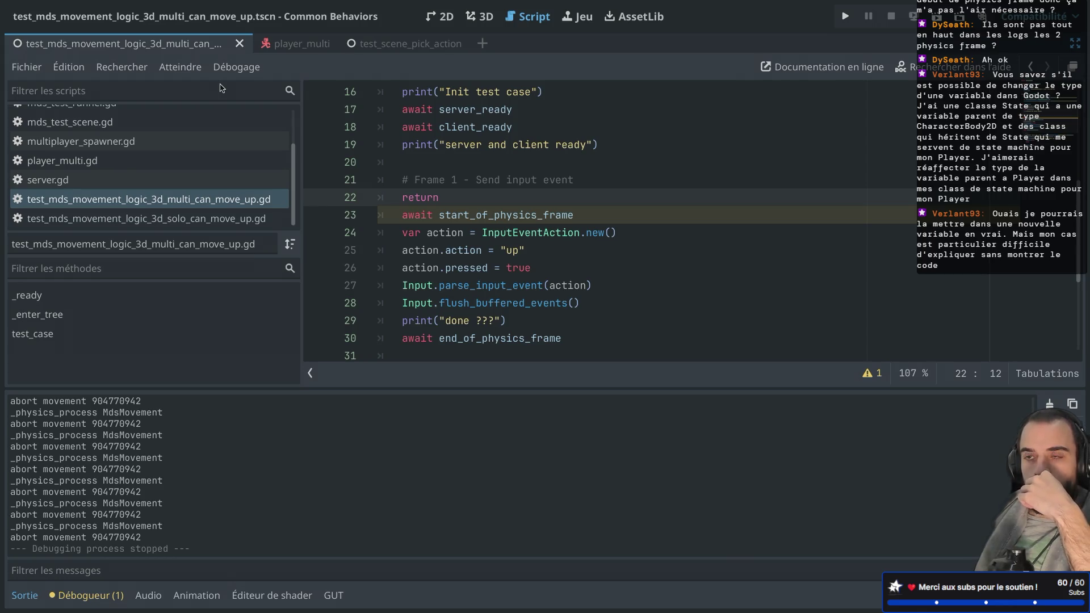
Step: Delete the early return on line 22 and review the script down to # Assert
{"action": "left_click_drag", "start_coordinate": [446, 197], "coordinate": [366, 196]}
{"action": "key", "text": "BackSpace"}
{"action": "key", "text": "BackSpace"}
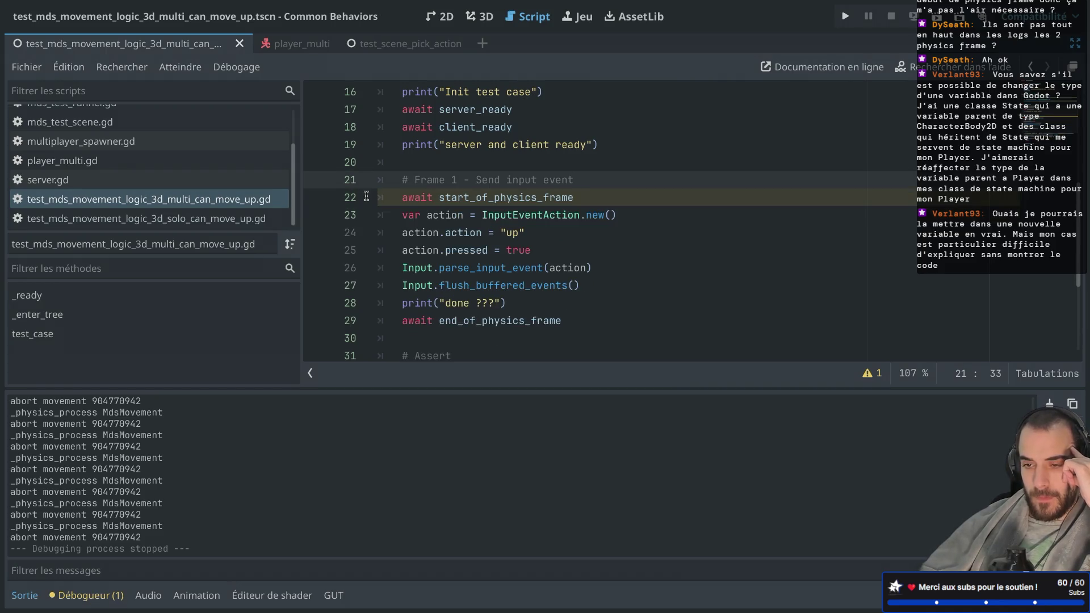
{"action": "scroll", "coordinate": [366, 197], "scroll_direction": "down", "scroll_amount": 1}
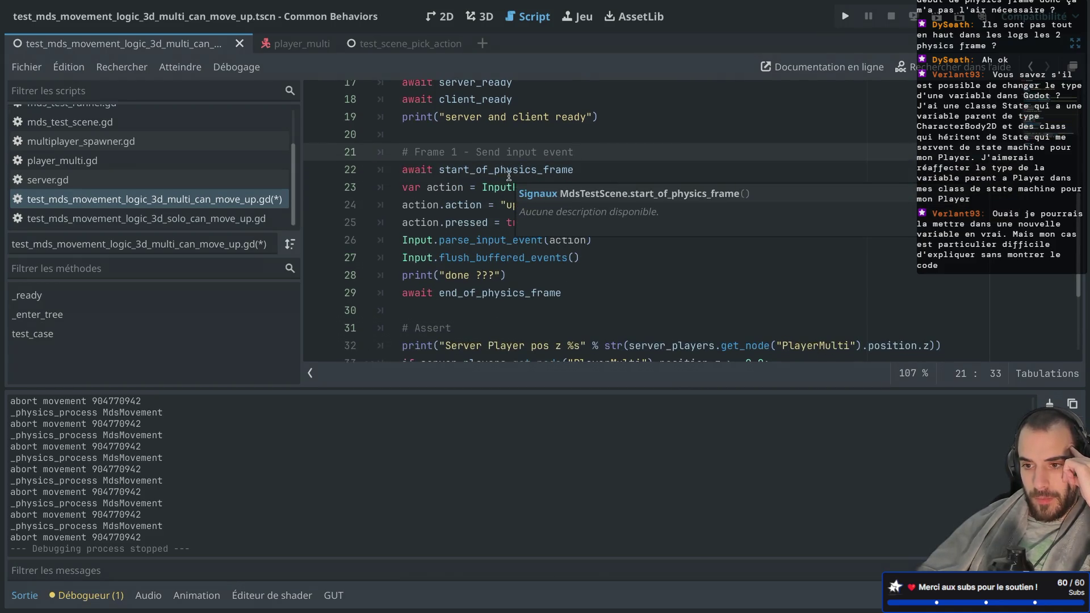
{"action": "scroll", "coordinate": [509, 176], "scroll_direction": "down", "scroll_amount": 3}
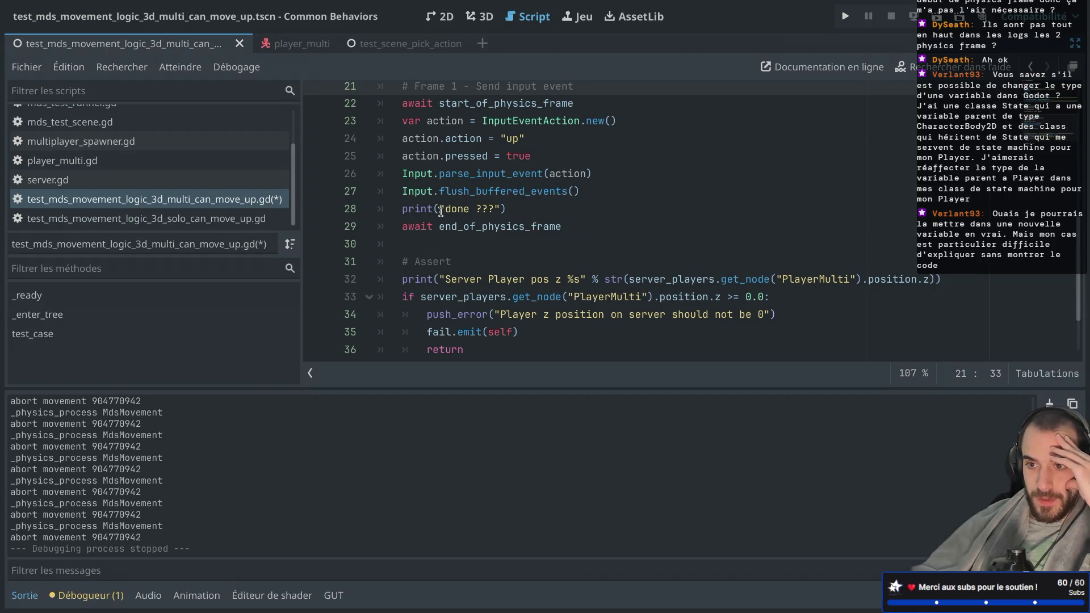
{"action": "scroll", "coordinate": [441, 212], "scroll_direction": "down", "scroll_amount": 3}
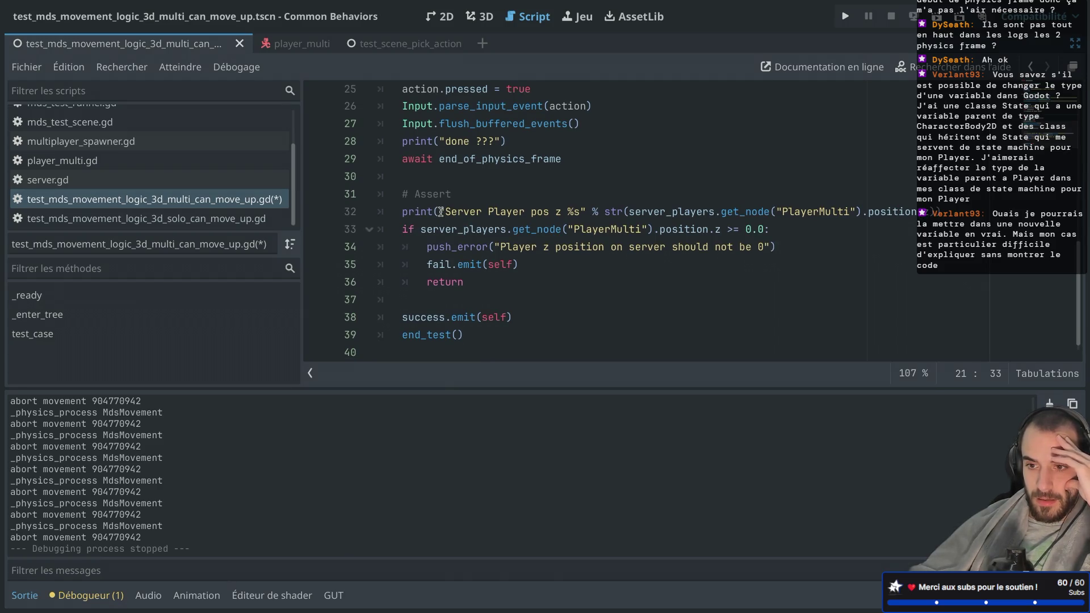
{"action": "scroll", "coordinate": [441, 211], "scroll_direction": "down", "scroll_amount": 1}
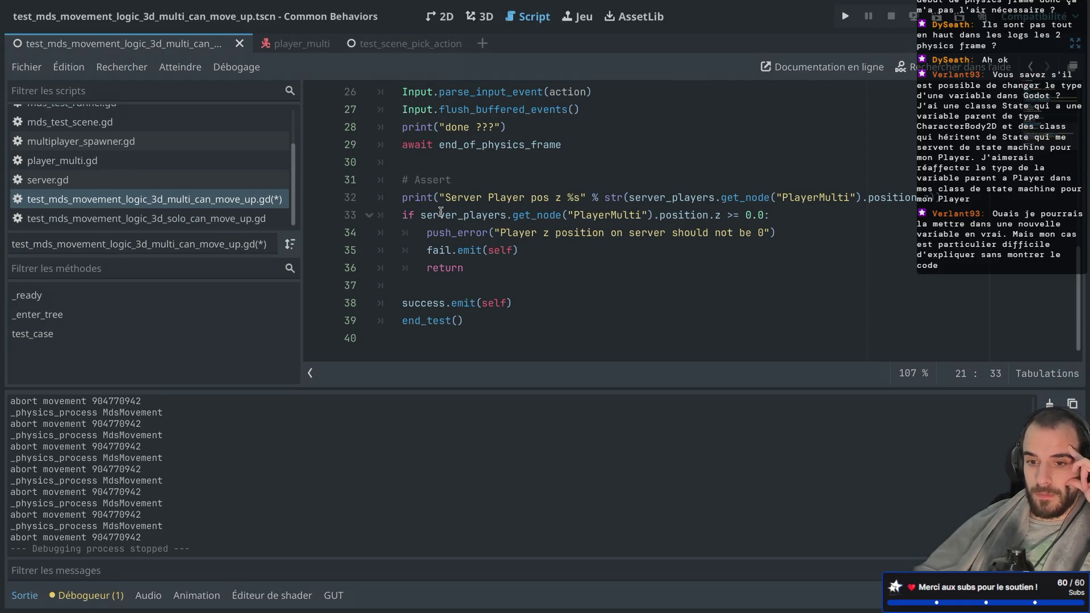
{"action": "left_click", "coordinate": [481, 181]}
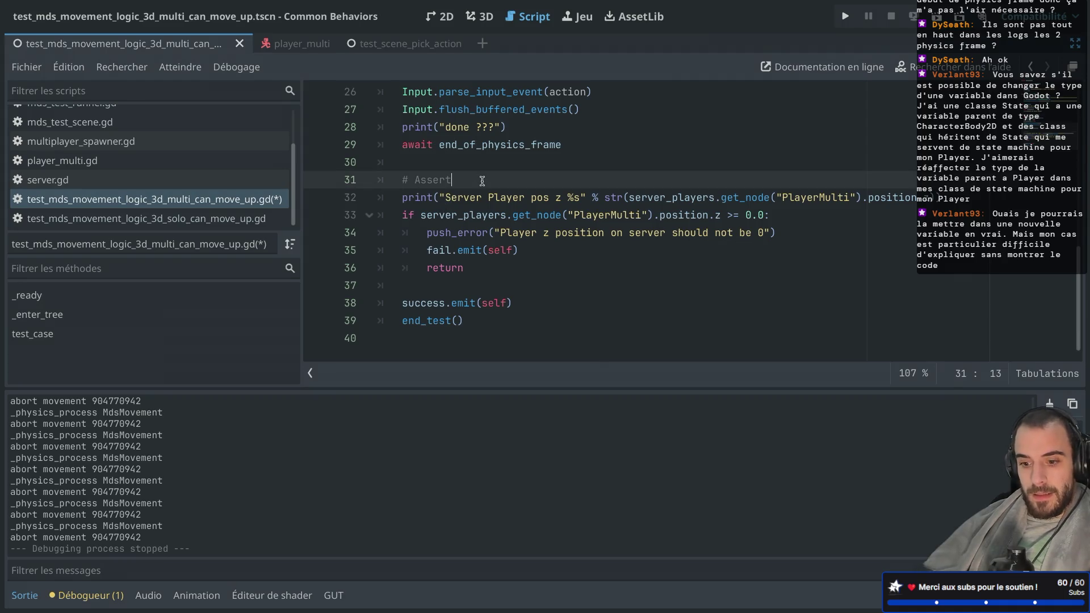
Step: Recheck the test around line 19, then run the test scene and close its window
{"action": "key", "text": "ctrl+shift+F11"}
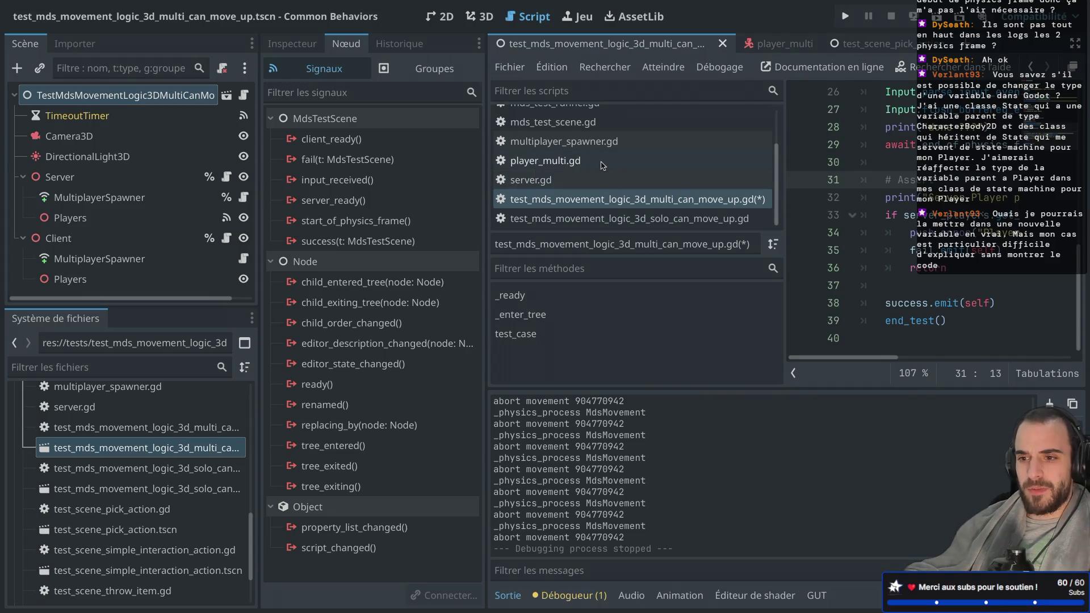
{"action": "left_click", "coordinate": [903, 180]}
{"action": "key", "text": "ctrl+shift+F11"}
{"action": "scroll", "coordinate": [644, 181], "scroll_direction": "up", "scroll_amount": 5}
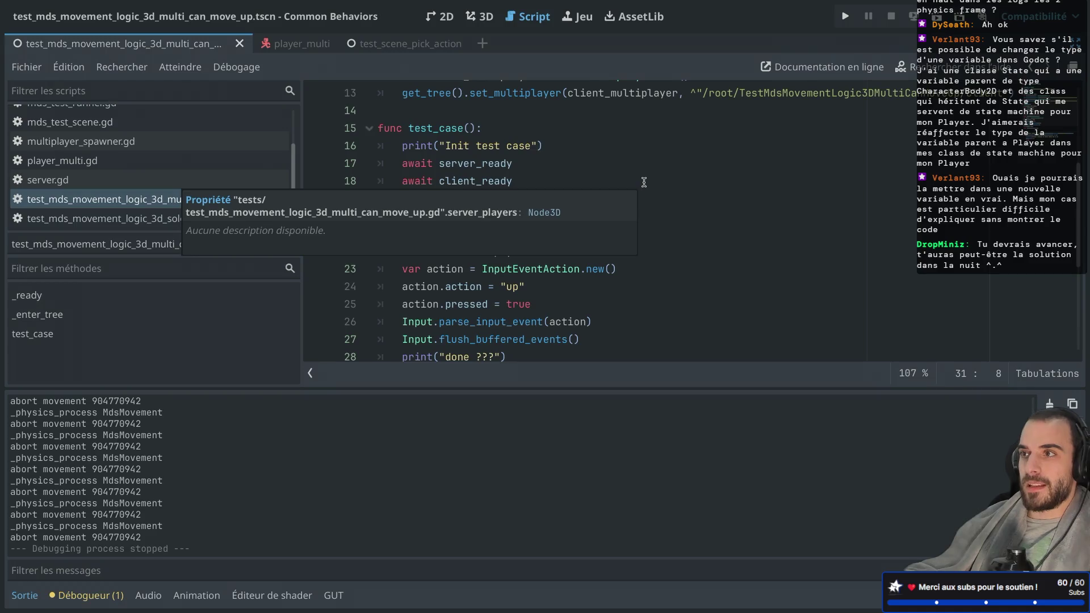
{"action": "left_click", "coordinate": [575, 197]}
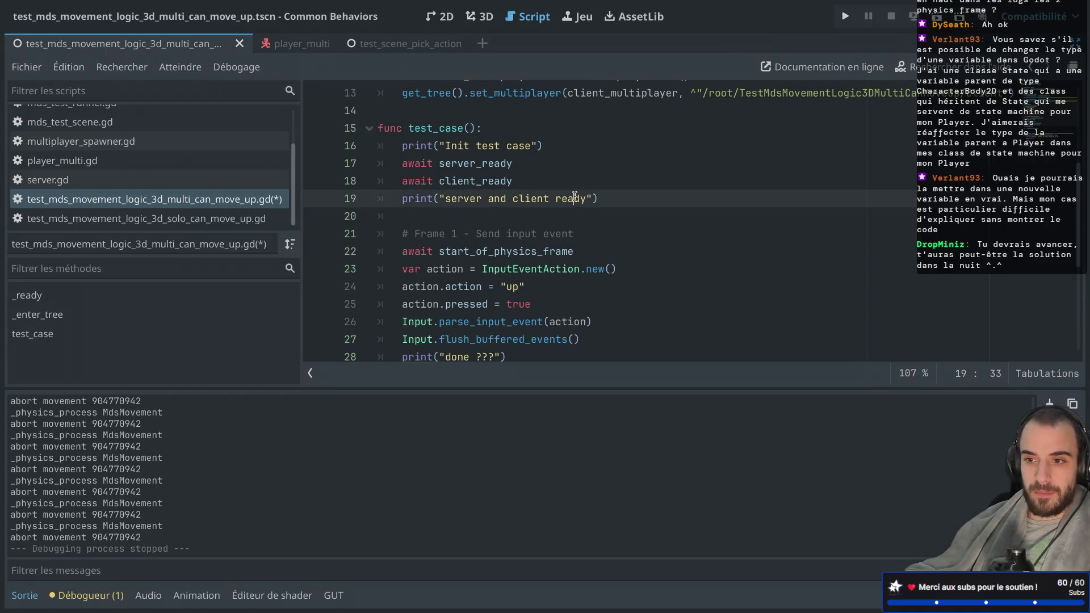
{"action": "key", "text": "ctrl+shift+F11"}
{"action": "key", "text": "ctrl+shift+F11"}
{"action": "key", "text": "Up"}
{"action": "key", "text": "Up"}
{"action": "scroll", "coordinate": [515, 180], "scroll_direction": "up", "scroll_amount": 3}
{"action": "scroll", "coordinate": [515, 180], "scroll_direction": "up", "scroll_amount": 2}
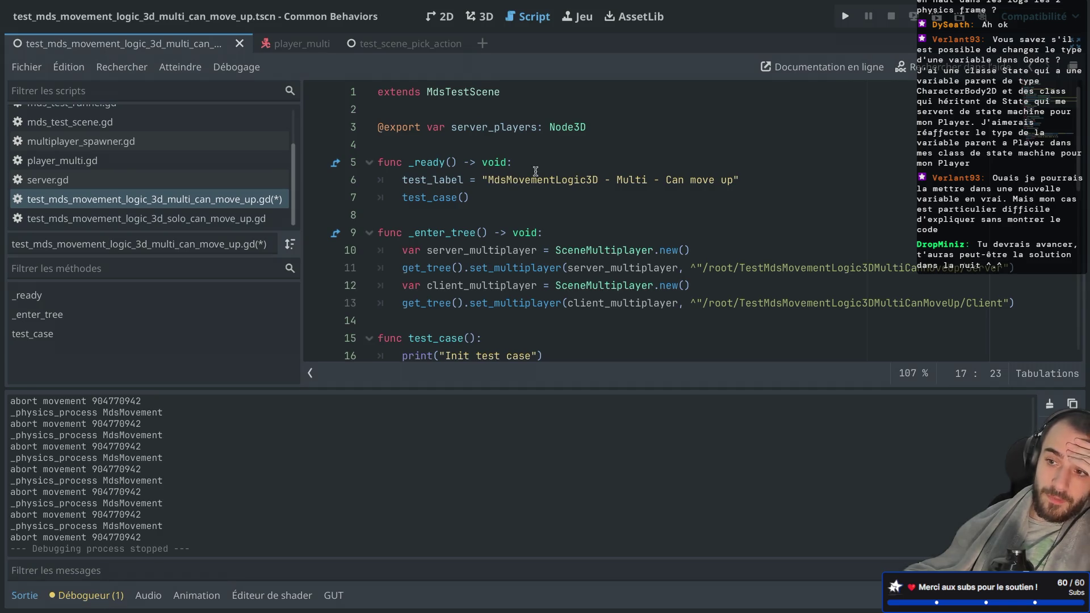
{"action": "left_click", "coordinate": [936, 17]}
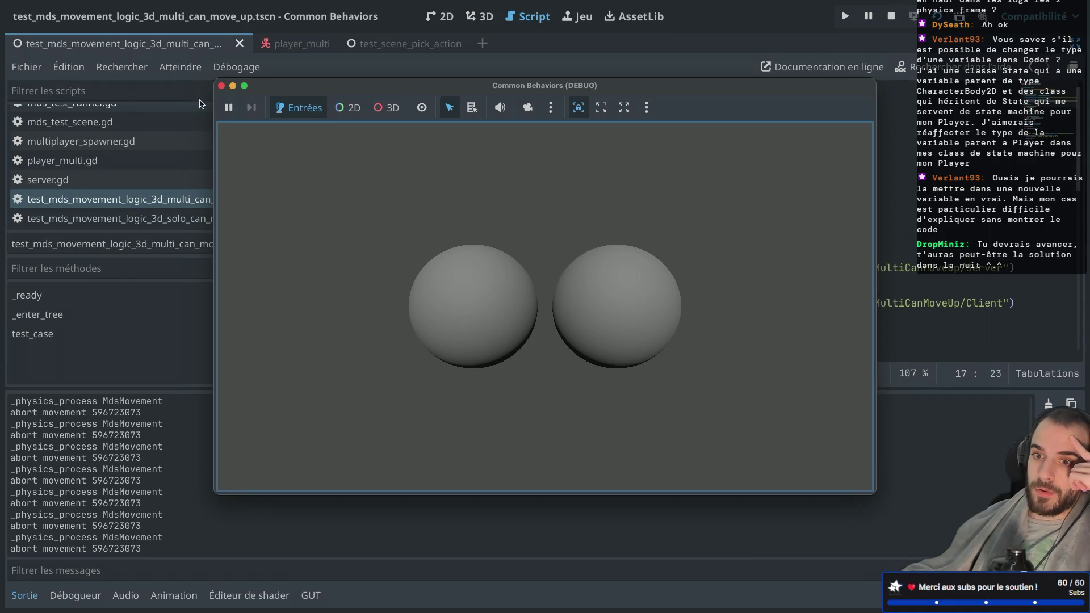
{"action": "left_click", "coordinate": [221, 85]}
Step: Paste a copy of 'await start_of_physics_frame' after line 29's end_of_physics_frame await, removing the extra blank line
{"action": "scroll", "coordinate": [539, 208], "scroll_direction": "down", "scroll_amount": 6}
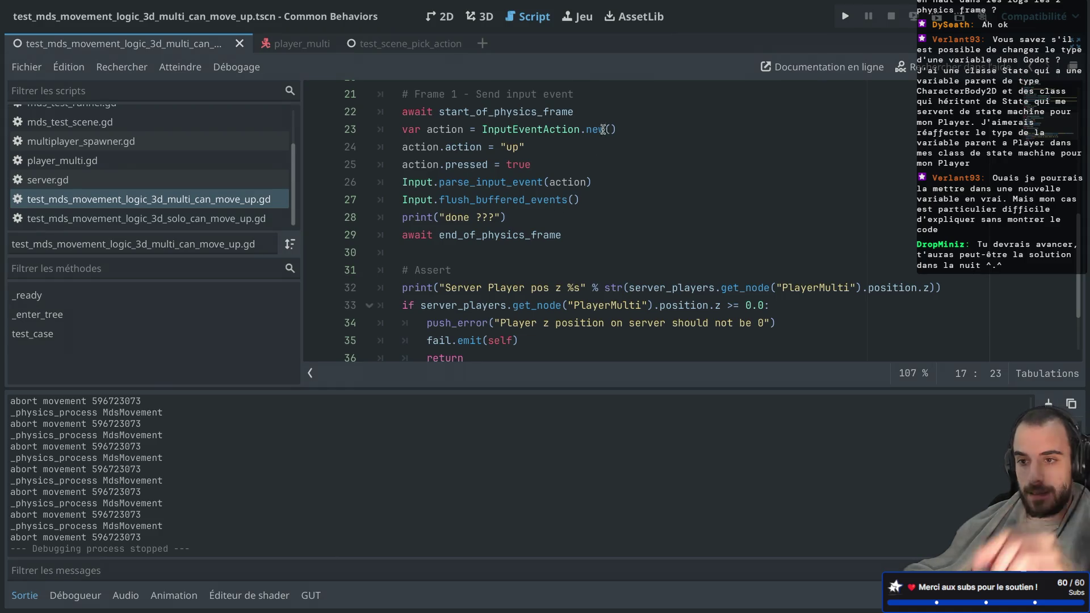
{"action": "left_click_drag", "start_coordinate": [602, 114], "coordinate": [603, 100]}
{"action": "key", "text": "ctrl+c"}
{"action": "left_click", "coordinate": [586, 227]}
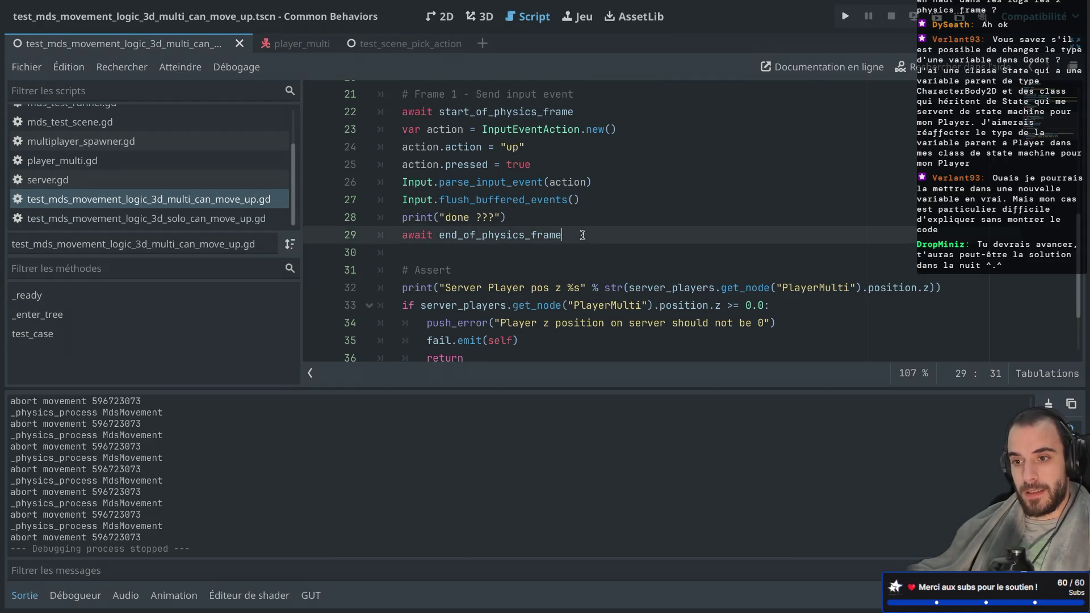
{"action": "key", "text": "Return"}
{"action": "key", "text": "Return"}
{"action": "key", "text": "ctrl+v"}
{"action": "left_click", "coordinate": [424, 266]}
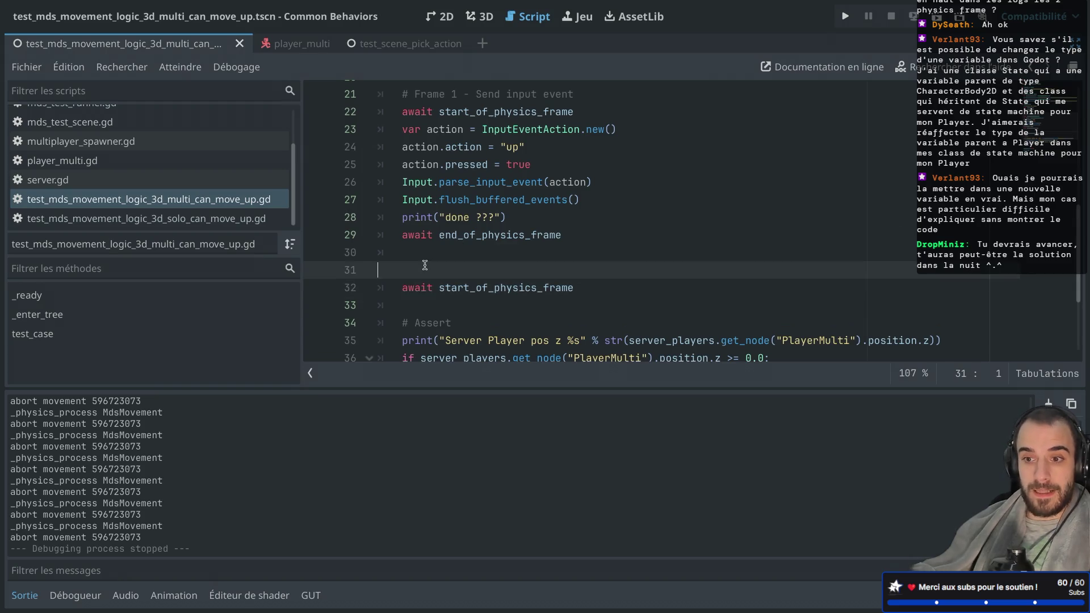
{"action": "key", "text": "BackSpace"}
{"action": "left_click", "coordinate": [403, 272]}
Step: Uncomment the pasted await on line 31, save the script, then run and stop the test scene
{"action": "key", "text": "super+r"}
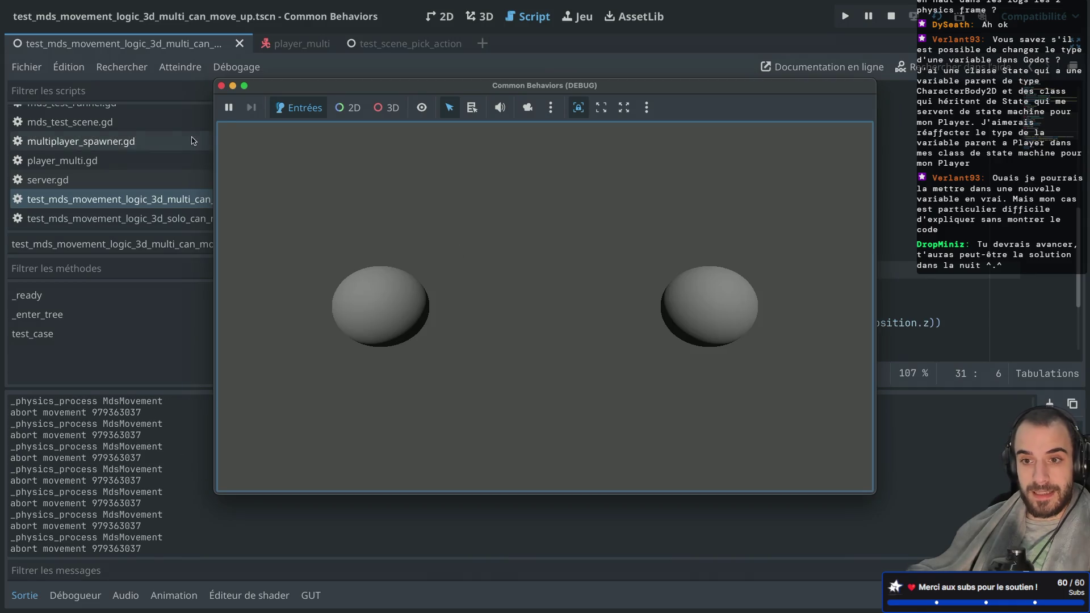
{"action": "key", "text": "ctrl+k"}
{"action": "key", "text": "ctrl+s"}
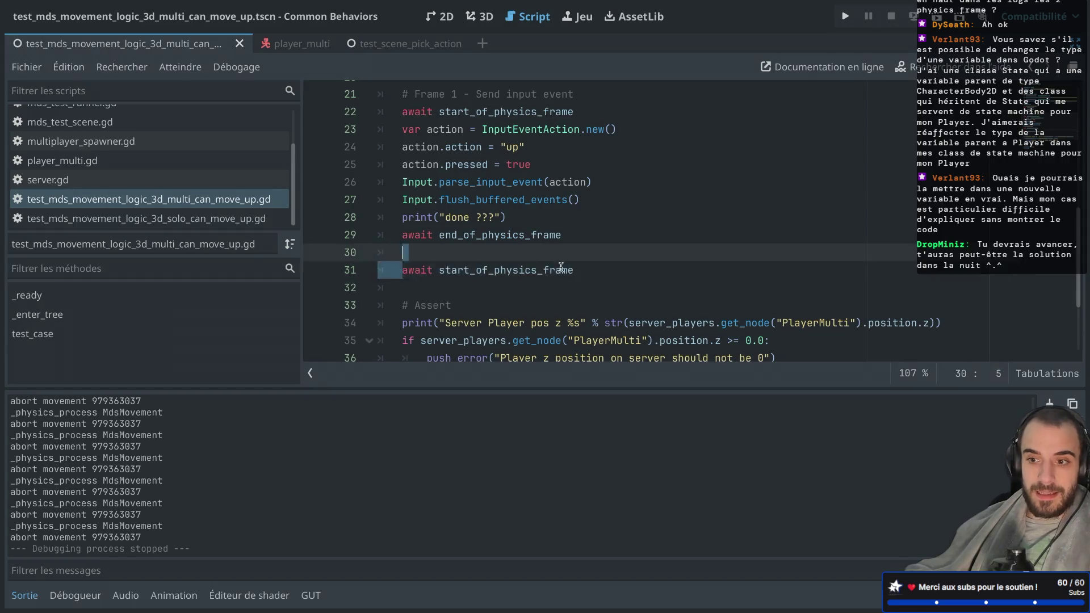
{"action": "key", "text": "shift+Down"}
{"action": "key", "text": "shift+Left"}
{"action": "key", "text": "shift+Left"}
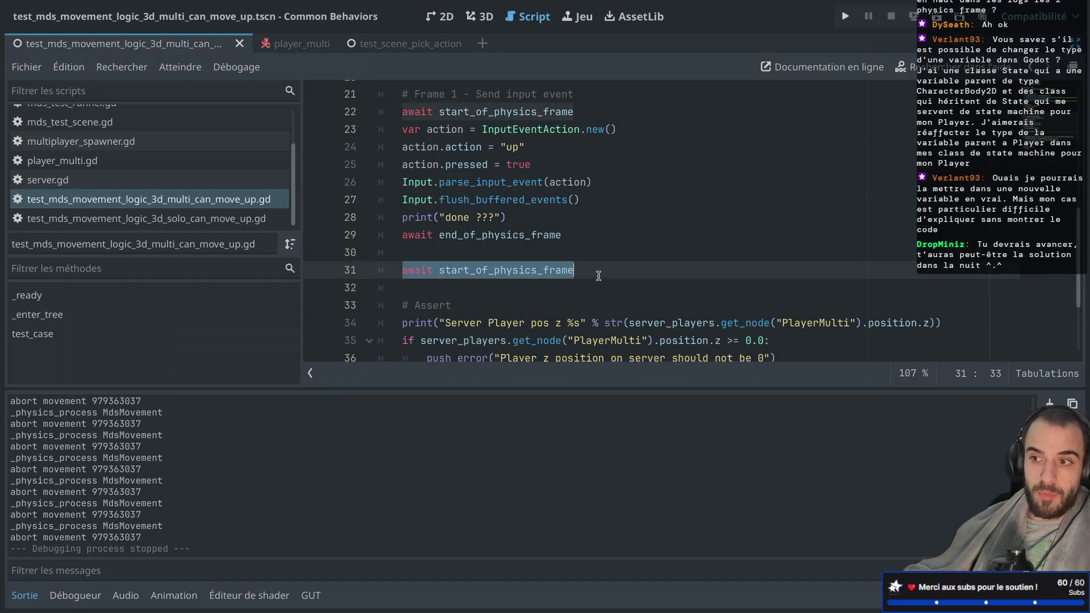
{"action": "left_click", "coordinate": [940, 27]}
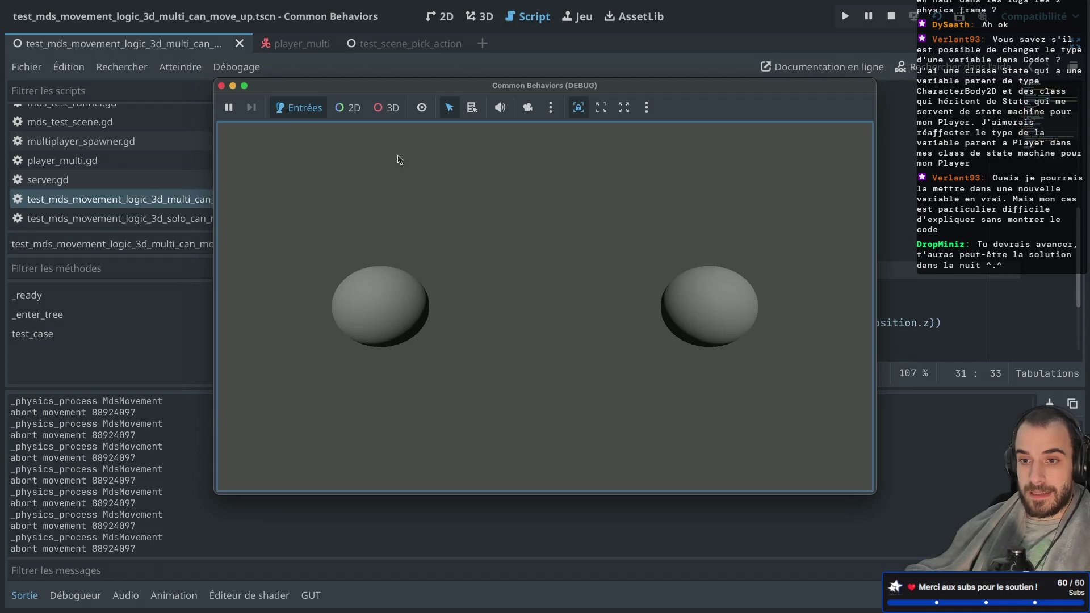
{"action": "left_click", "coordinate": [221, 86]}
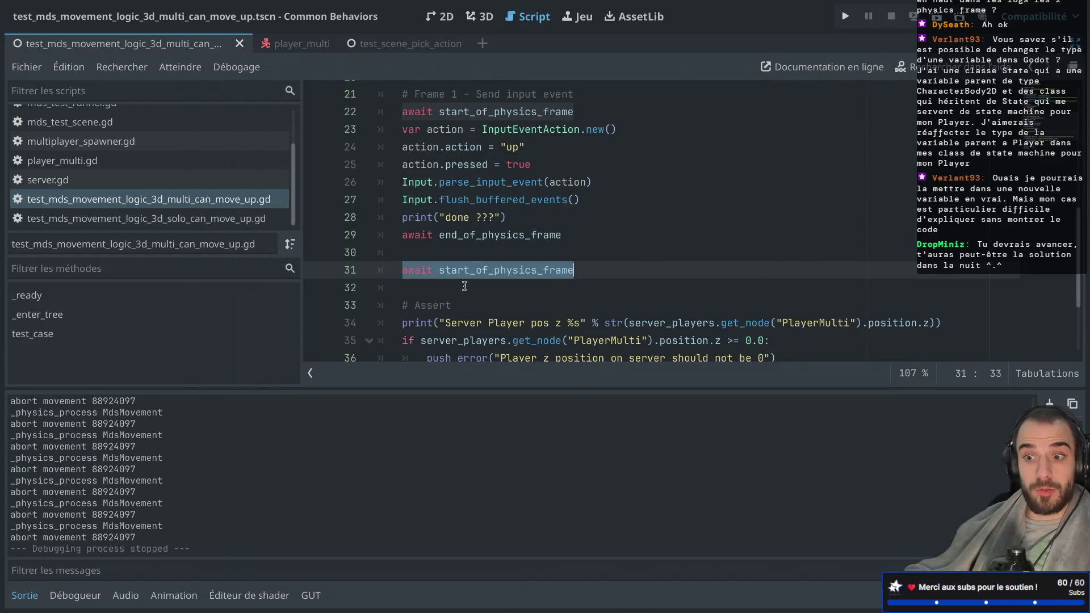
Step: Copy the physics-frame awaits from lines 29–31 and paste them on a new line after line 20
{"action": "left_click", "coordinate": [471, 263]}
{"action": "mouse_move", "coordinate": [400, 272]}
{"action": "left_mouse_down"}
{"action": "mouse_move", "coordinate": [446, 282]}
{"action": "mouse_move", "coordinate": [526, 262]}
{"action": "mouse_move", "coordinate": [572, 270]}
{"action": "left_mouse_up"}
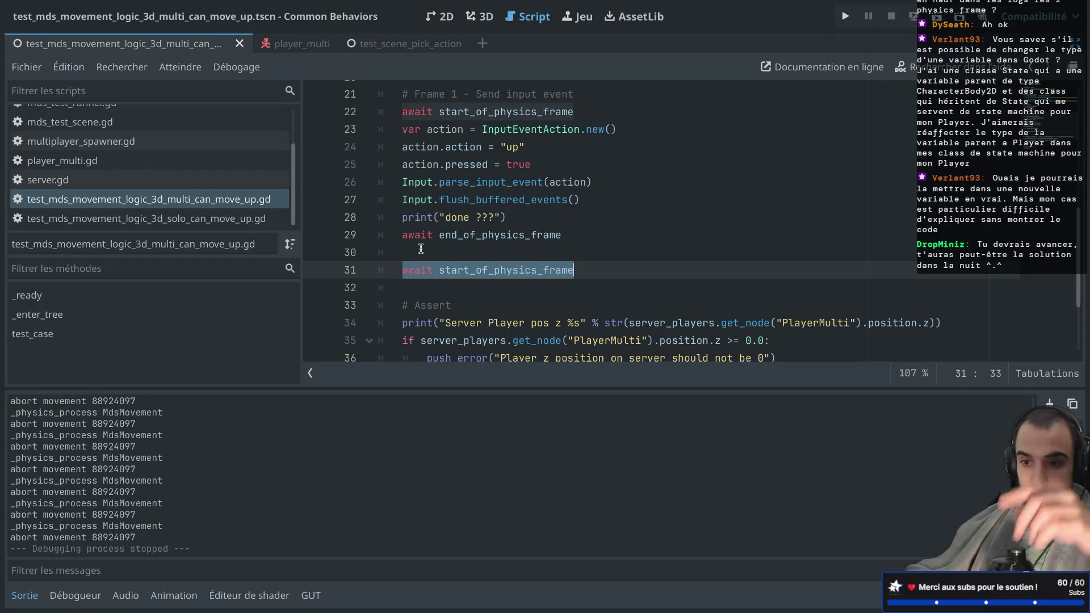
{"action": "mouse_move", "coordinate": [400, 235]}
{"action": "left_mouse_down"}
{"action": "mouse_move", "coordinate": [570, 235]}
{"action": "mouse_move", "coordinate": [528, 266]}
{"action": "left_mouse_up"}
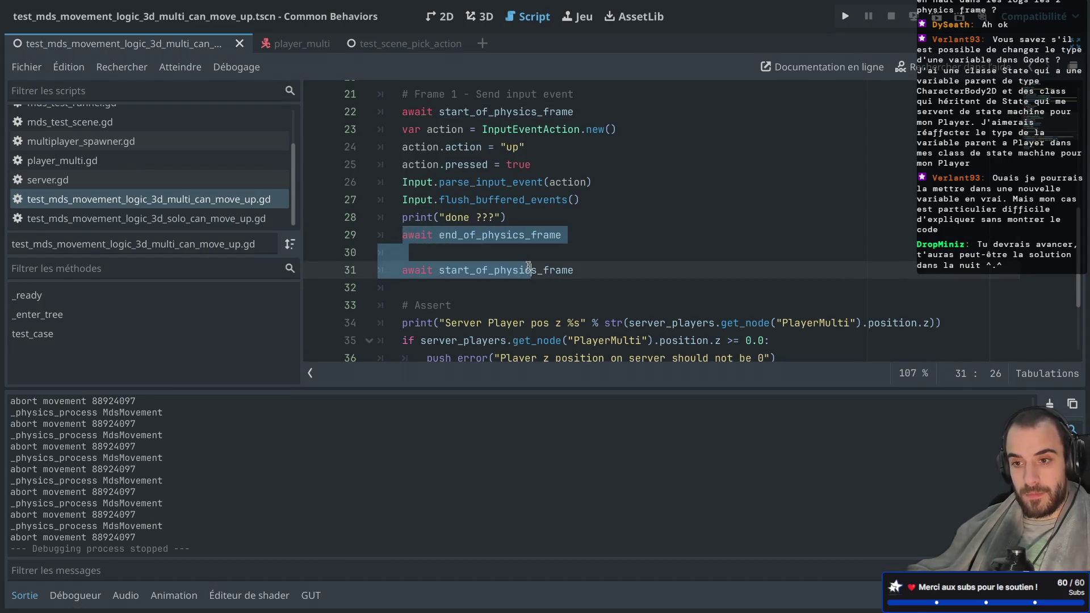
{"action": "mouse_move", "coordinate": [603, 267]}
{"action": "left_mouse_down"}
{"action": "mouse_move", "coordinate": [438, 270]}
{"action": "mouse_move", "coordinate": [340, 234]}
{"action": "left_mouse_up"}
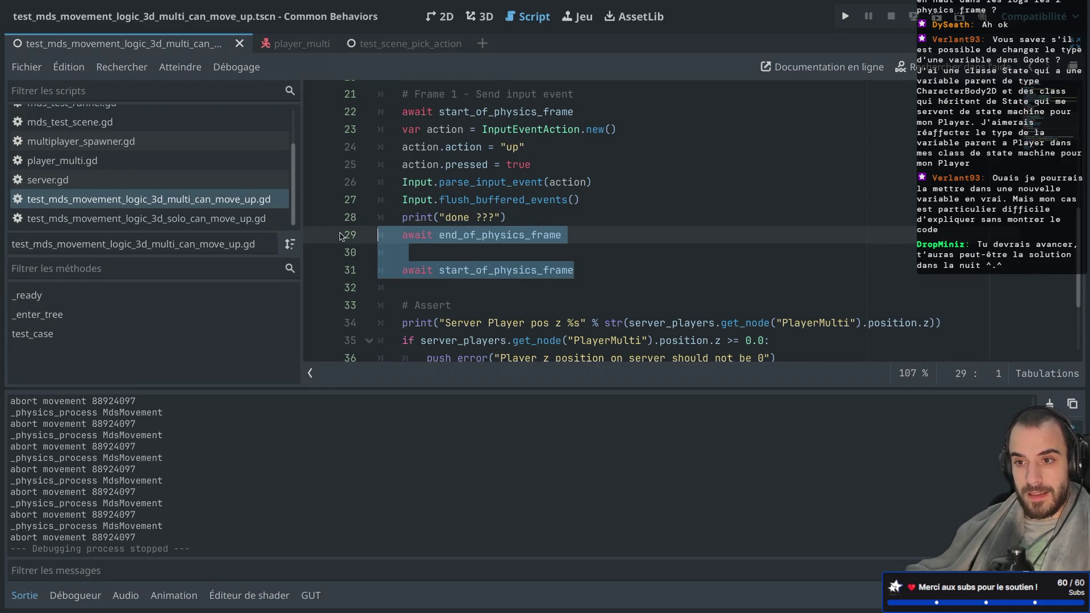
{"action": "scroll", "coordinate": [340, 233], "scroll_direction": "up", "scroll_amount": 2}
{"action": "left_click", "coordinate": [465, 167]}
{"action": "type", "text": "\\"}
{"action": "key", "text": "Return"}
{"action": "key", "text": "ctrl+z"}
{"action": "key", "text": "Return"}
{"action": "key", "text": "ctrl+v"}
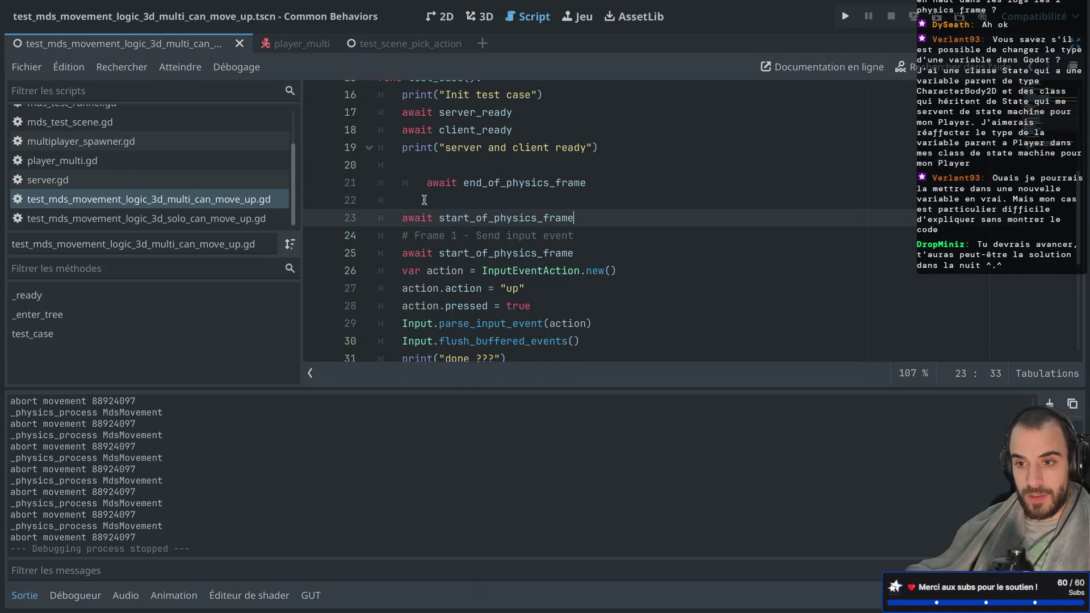
Step: Keep start_of_physics_frame then end_of_physics_frame on lines 21–22, fix indentation, delete the leftover await, and rerun
{"action": "left_click", "coordinate": [425, 200]}
{"action": "left_click", "coordinate": [593, 218], "text": "shift"}
{"action": "key", "text": "BackSpace"}
{"action": "left_click", "coordinate": [498, 168]}
{"action": "key", "text": "ctrl+v"}
{"action": "left_click", "coordinate": [425, 200]}
{"action": "key", "text": "BackSpace"}
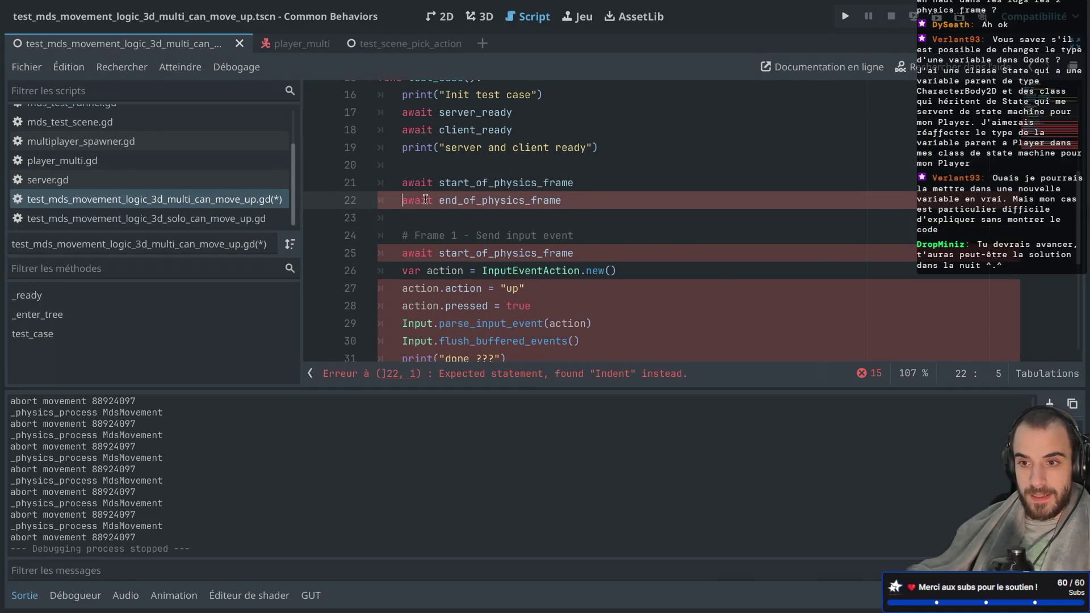
{"action": "scroll", "coordinate": [448, 207], "scroll_direction": "down", "scroll_amount": 2}
{"action": "left_click_drag", "start_coordinate": [588, 312], "coordinate": [584, 292]}
{"action": "key", "text": "BackSpace"}
{"action": "key", "text": "BackSpace"}
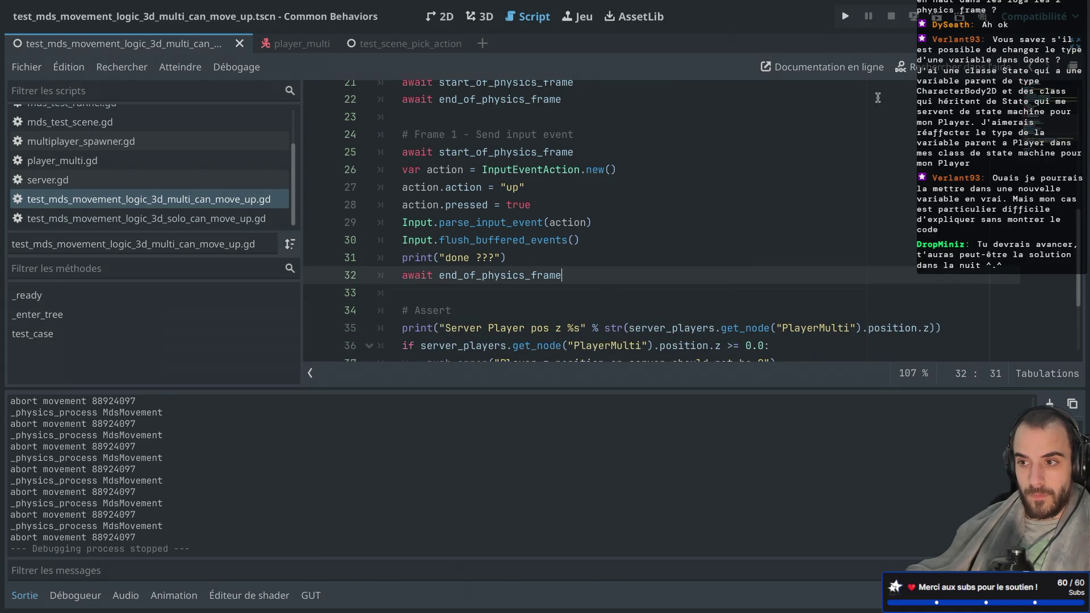
{"action": "left_click", "coordinate": [937, 17]}
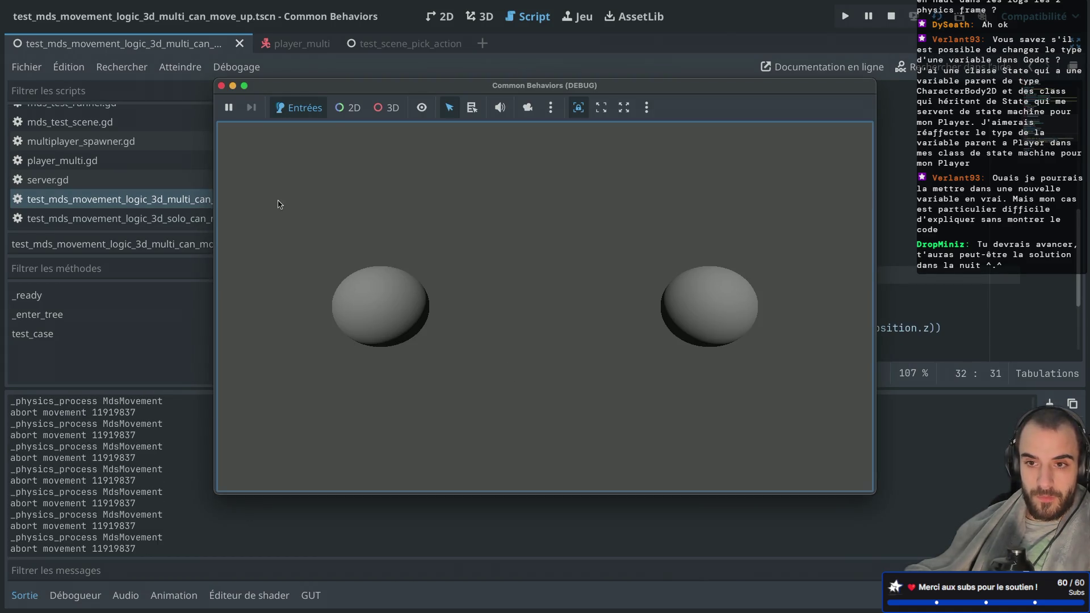
Step: Stop the running test game and switch to the 3D view
{"action": "left_click", "coordinate": [222, 85]}
{"action": "scroll", "coordinate": [132, 468], "scroll_direction": "up", "scroll_amount": 3}
{"action": "scroll", "coordinate": [132, 469], "scroll_direction": "up", "scroll_amount": 3}
{"action": "scroll", "coordinate": [132, 469], "scroll_direction": "down", "scroll_amount": 4}
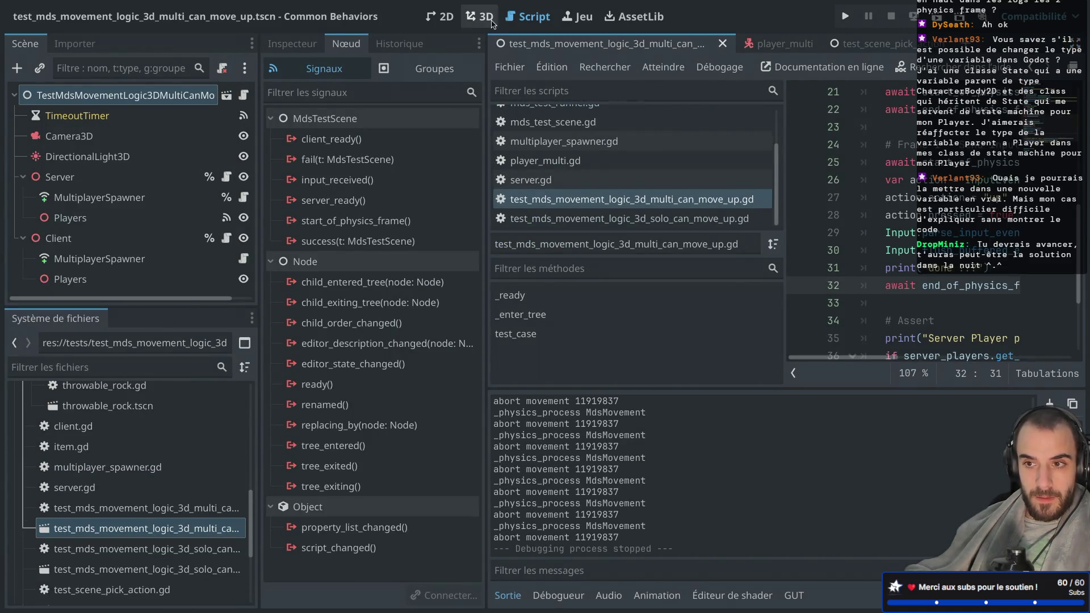
{"action": "left_click", "coordinate": [486, 17]}
Step: Open mds_test_runner.tscn from the addons/mds_test folder in the FileSystem dock
{"action": "scroll", "coordinate": [180, 471], "scroll_direction": "up", "scroll_amount": 5}
{"action": "scroll", "coordinate": [181, 471], "scroll_direction": "down", "scroll_amount": 3}
{"action": "scroll", "coordinate": [180, 471], "scroll_direction": "up", "scroll_amount": 12}
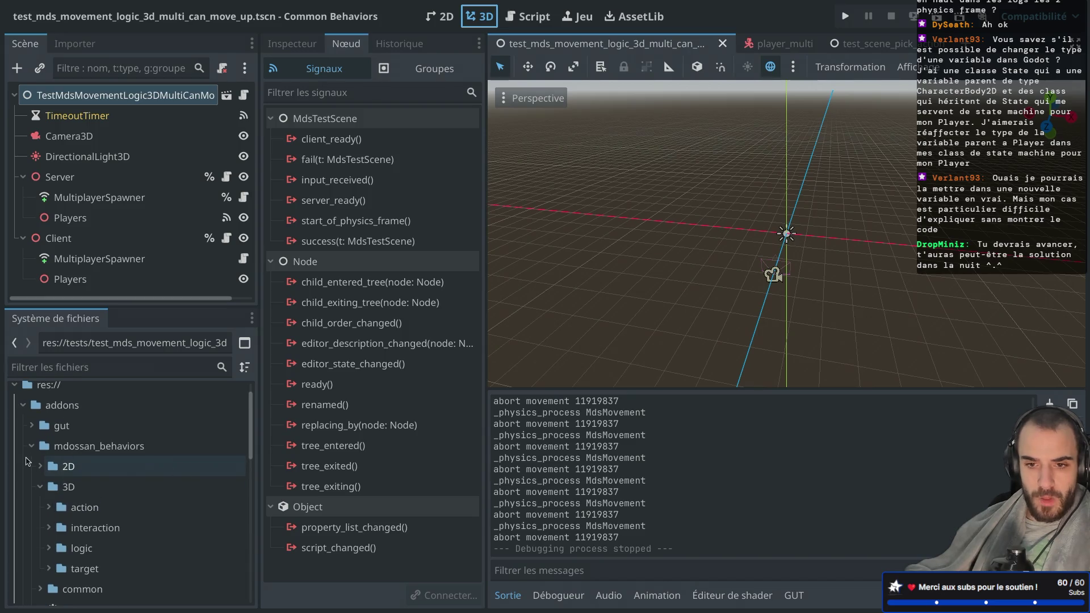
{"action": "left_click", "coordinate": [31, 446]}
{"action": "scroll", "coordinate": [33, 459], "scroll_direction": "down", "scroll_amount": 1}
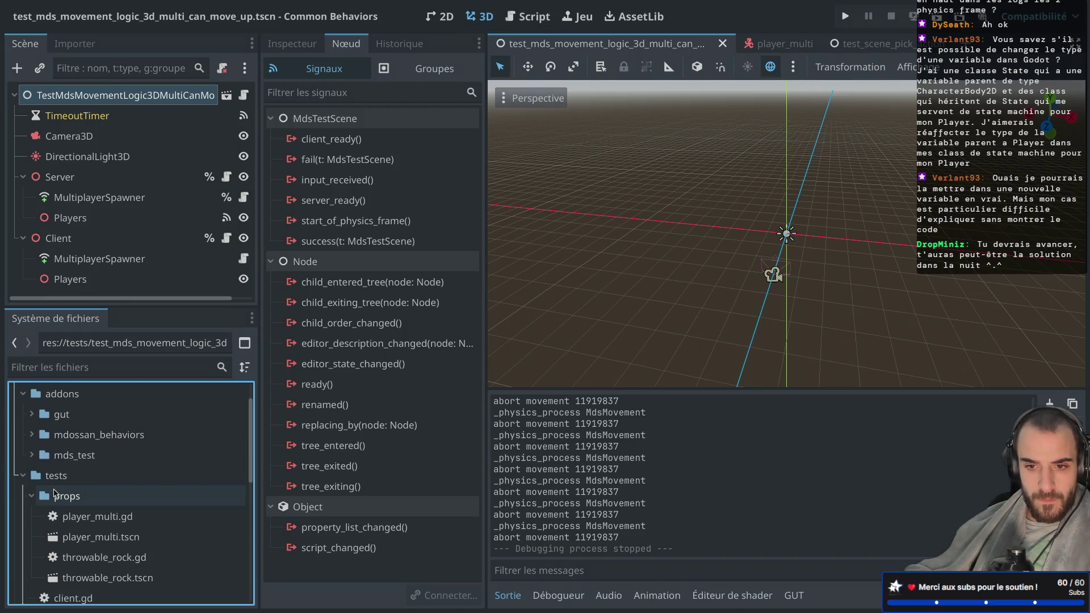
{"action": "left_click", "coordinate": [32, 456]}
{"action": "double_click", "coordinate": [123, 494]}
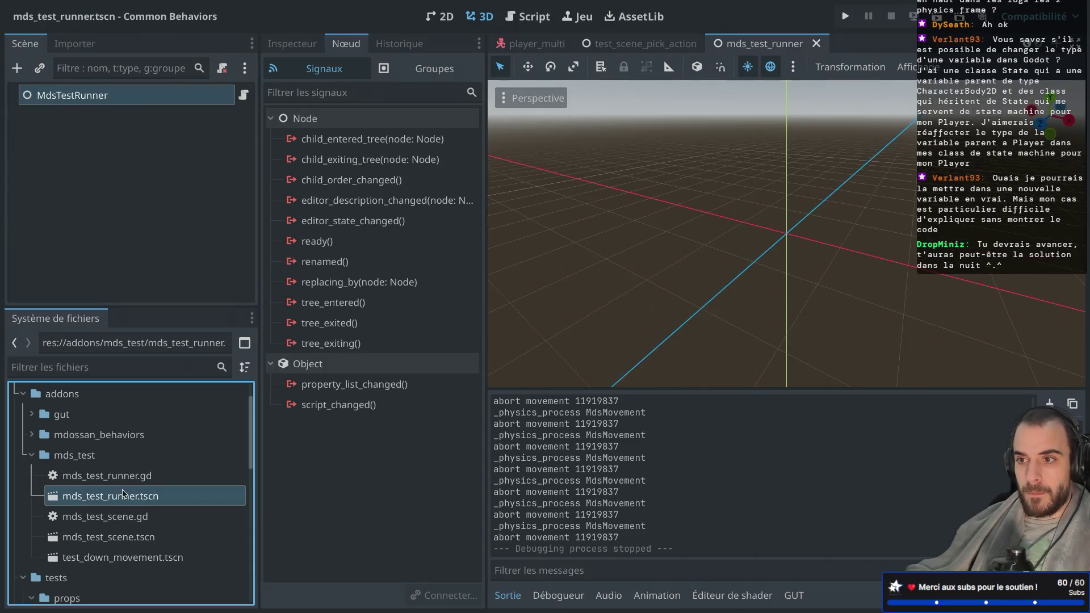
Step: Move the mds_test_runner tab to first place and close the player_multi scene tab
{"action": "mouse_move", "coordinate": [732, 52]}
{"action": "left_mouse_down"}
{"action": "mouse_move", "coordinate": [522, 54]}
{"action": "mouse_move", "coordinate": [538, 57]}
{"action": "left_mouse_up"}
{"action": "left_click", "coordinate": [658, 43]}
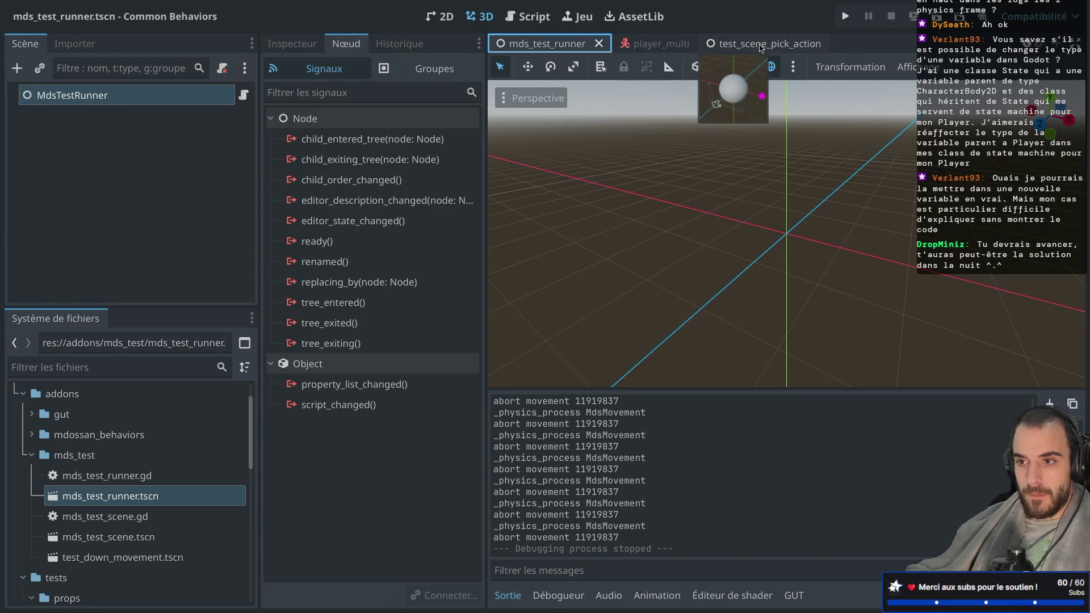
{"action": "middle_click", "coordinate": [884, 48]}
{"action": "left_click_drag", "start_coordinate": [823, 48], "coordinate": [573, 53]}
Step: Run and stop the test runner scene, then open a new tab in Safari
{"action": "left_click", "coordinate": [936, 17]}
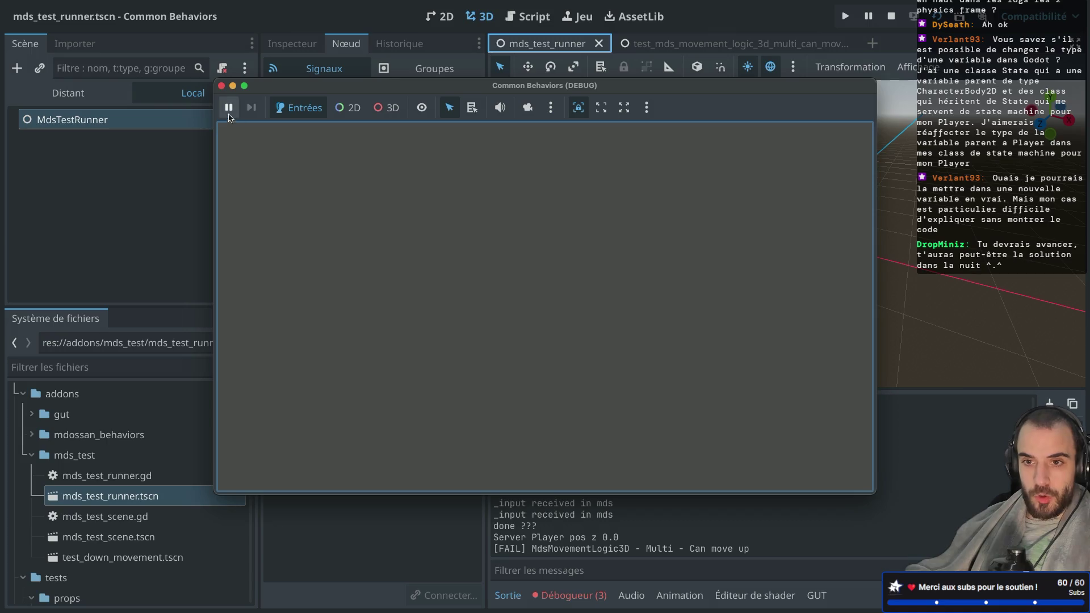
{"action": "left_click", "coordinate": [222, 85]}
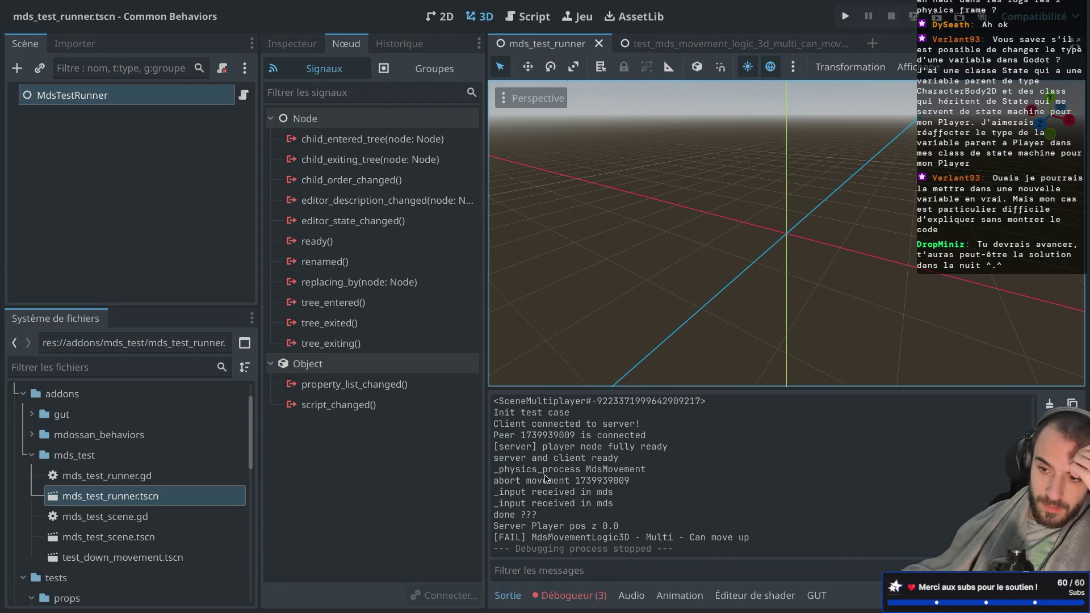
{"action": "key", "text": "super+Tab"}
{"action": "left_click", "coordinate": [1050, 19]}
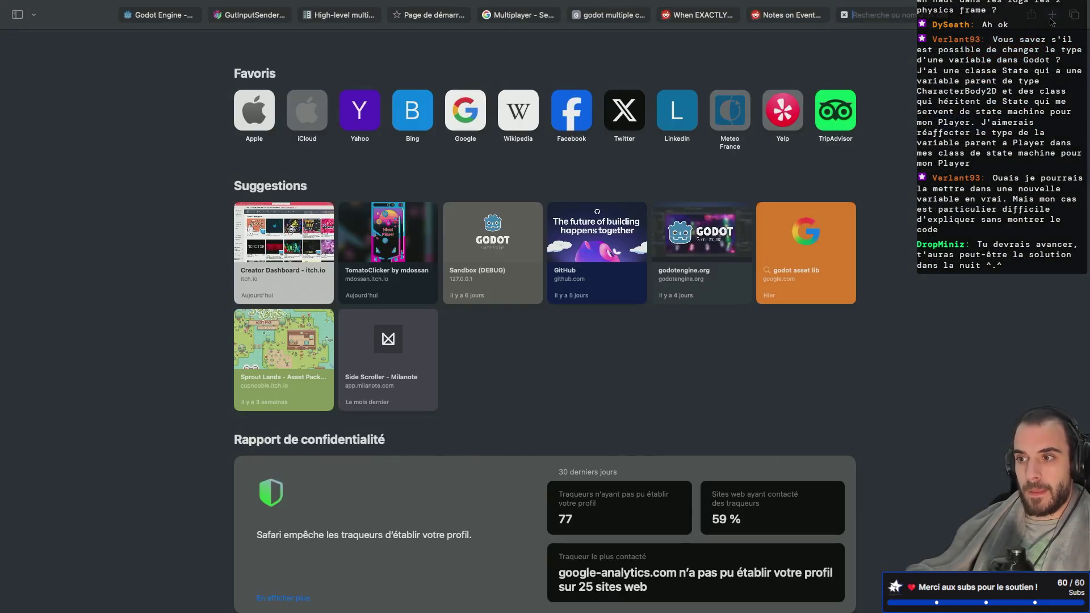
Step: Search Google for 'godot input ready to listen'
{"action": "type", "text": "_"}
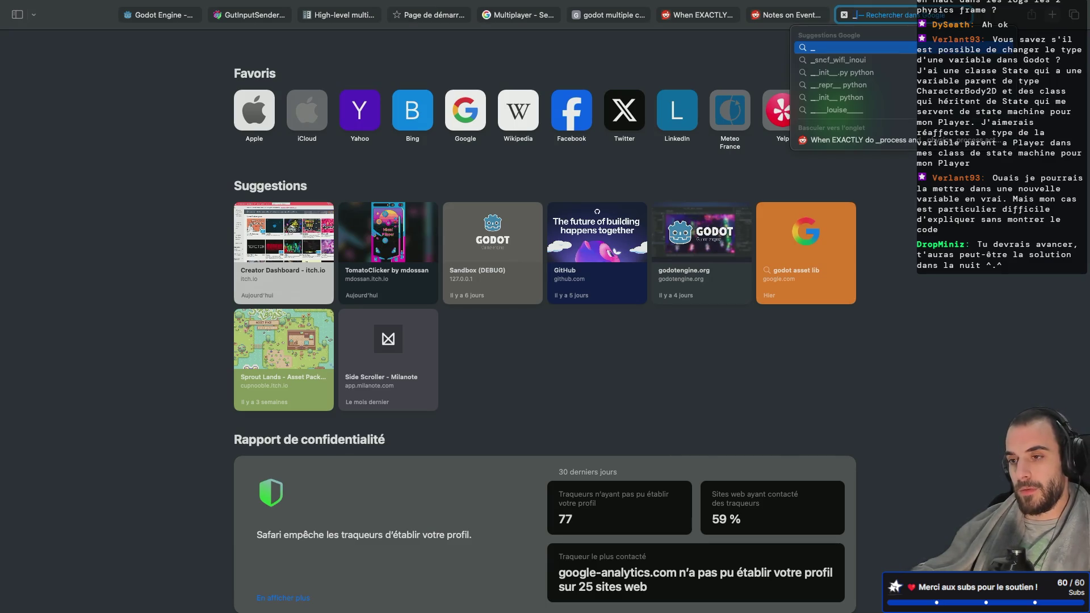
{"action": "key", "text": "BackSpace"}
{"action": "type", "text": "godot in"}
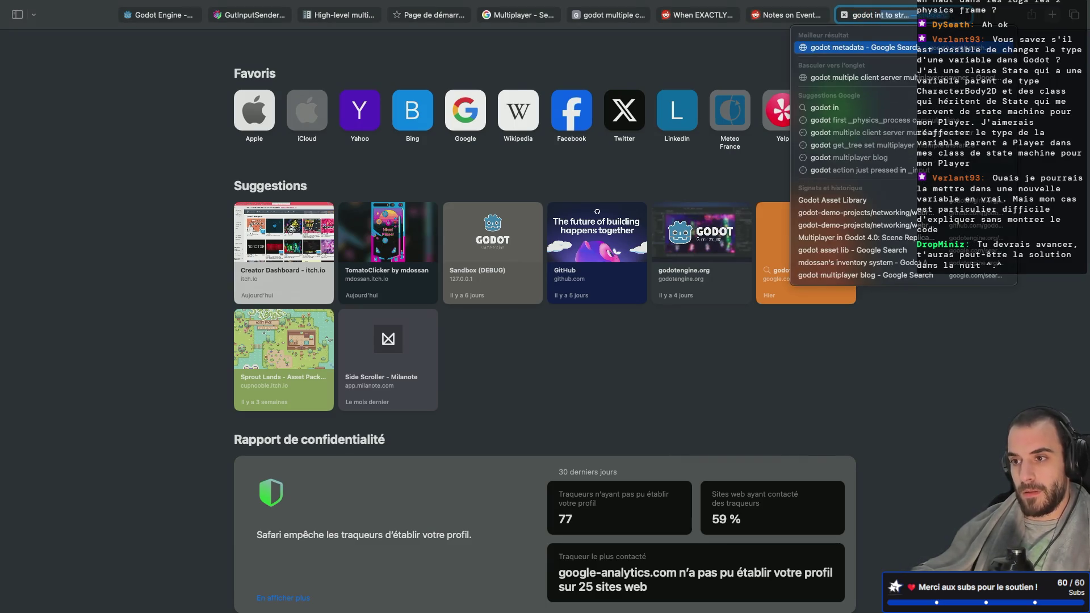
{"action": "type", "text": "put ready to l"}
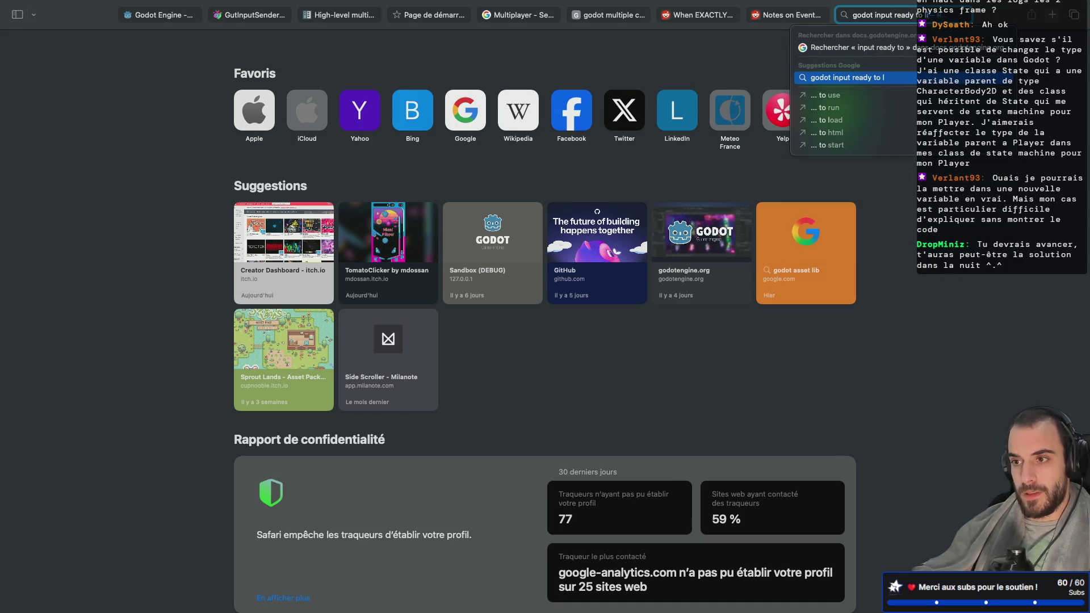
{"action": "type", "text": "isten"}
{"action": "key", "text": "Return"}
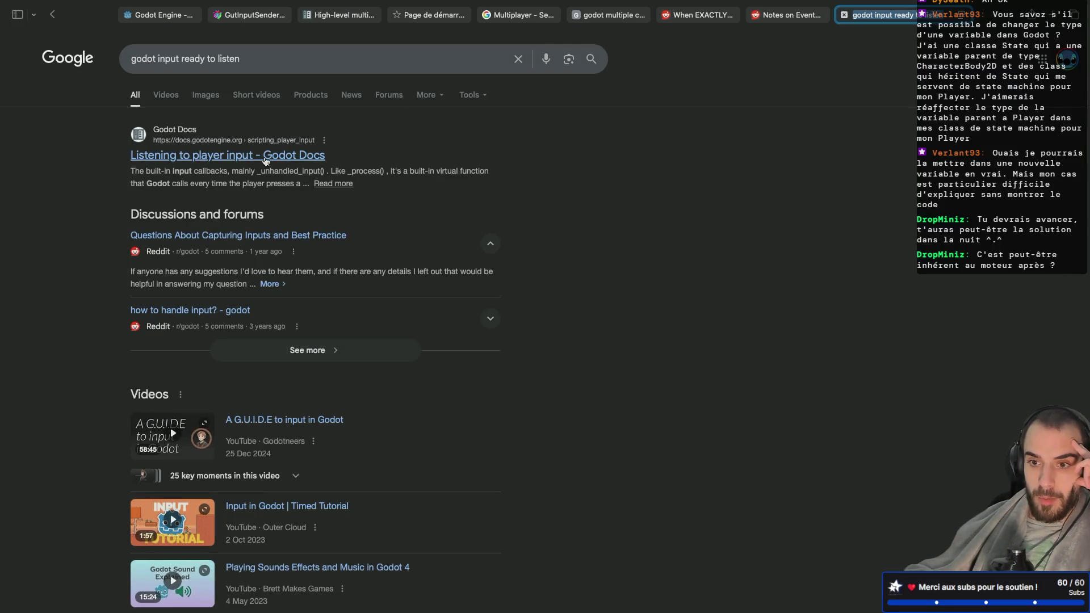
Step: Read the Godot Docs 'Listening to player input' result, then return to the Godot editor
{"action": "left_click", "coordinate": [265, 160]}
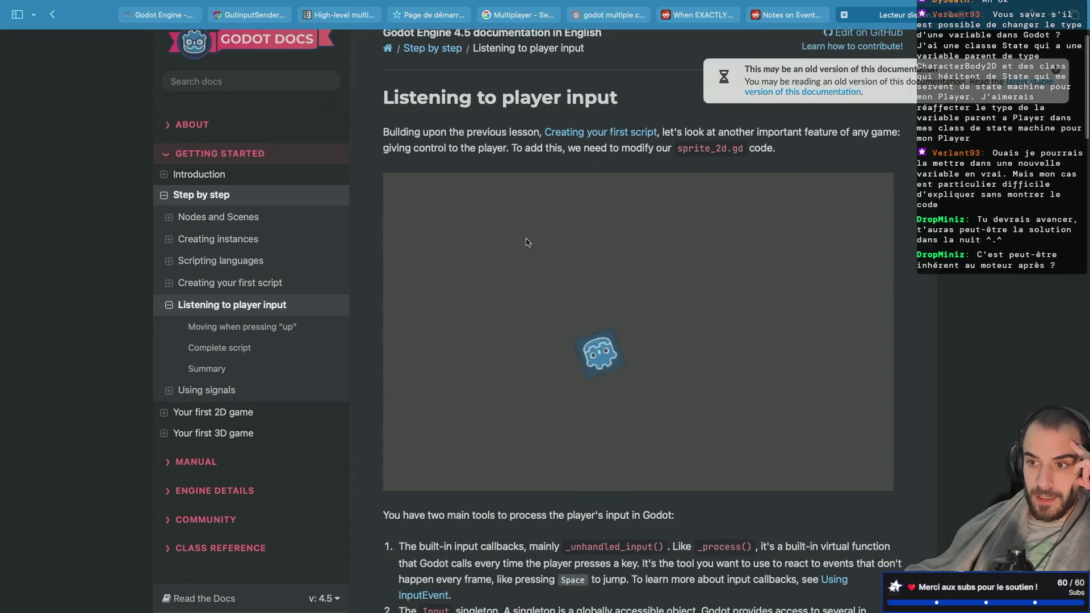
{"action": "scroll", "coordinate": [525, 243], "scroll_direction": "down", "scroll_amount": 2}
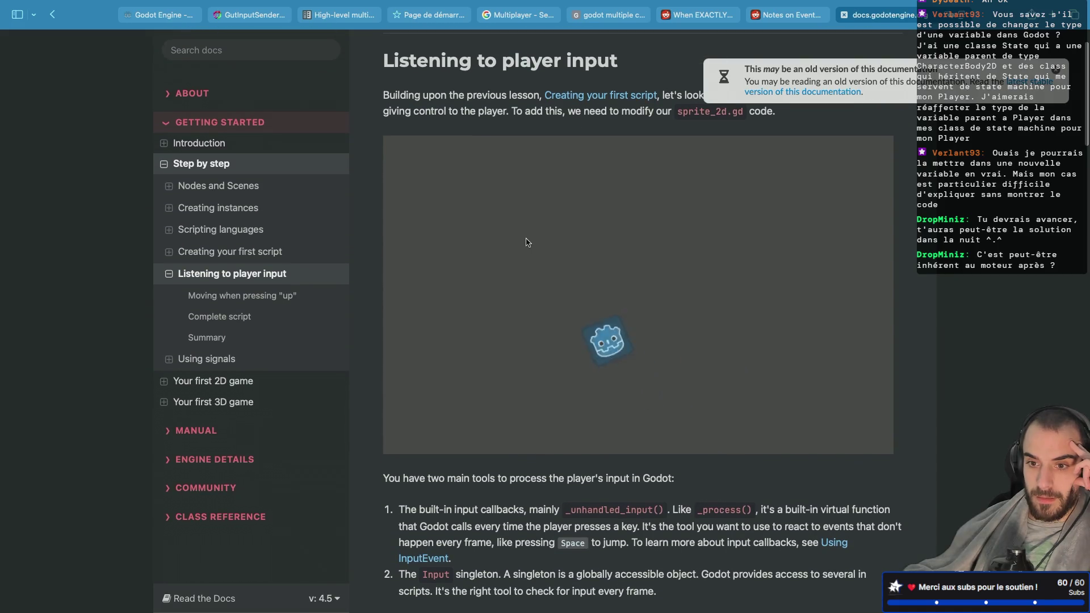
{"action": "scroll", "coordinate": [526, 243], "scroll_direction": "left", "scroll_amount": 5}
{"action": "scroll", "coordinate": [526, 242], "scroll_direction": "down", "scroll_amount": 8}
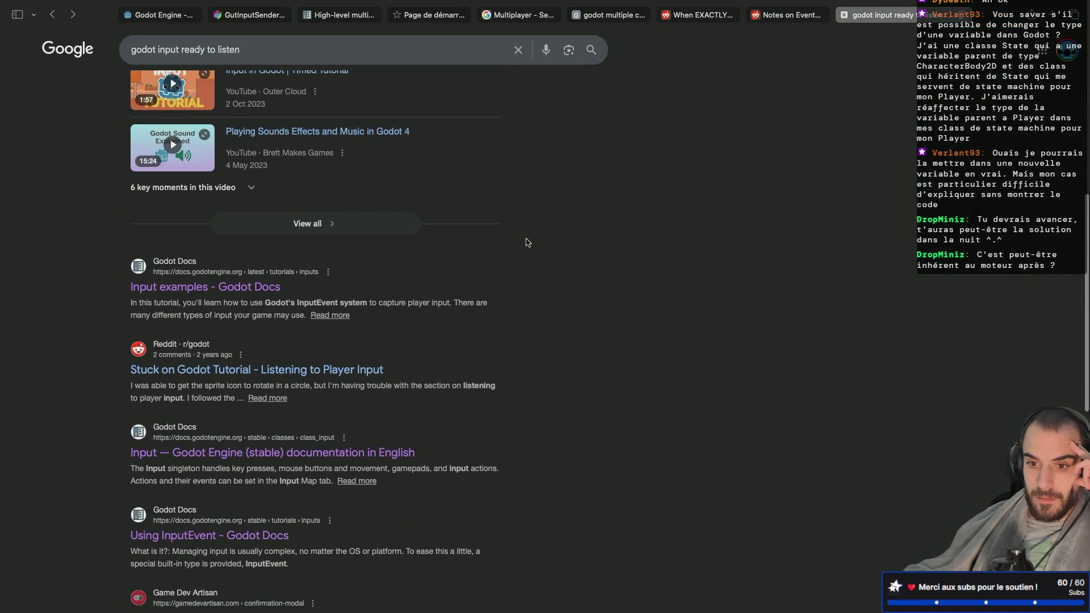
{"action": "scroll", "coordinate": [526, 242], "scroll_direction": "down", "scroll_amount": 3}
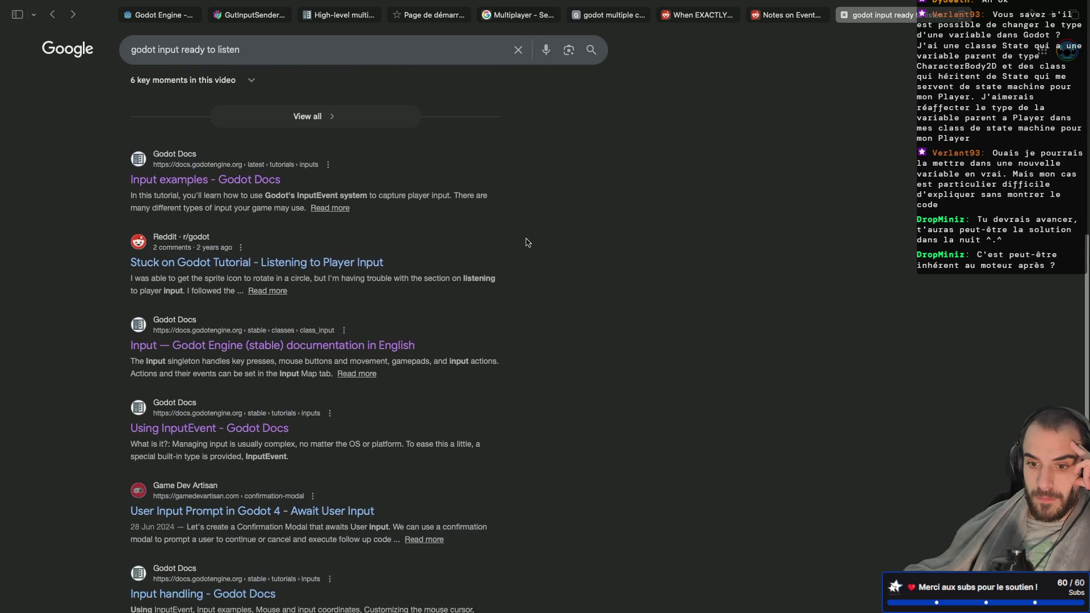
{"action": "key", "text": "ctrl+Left"}
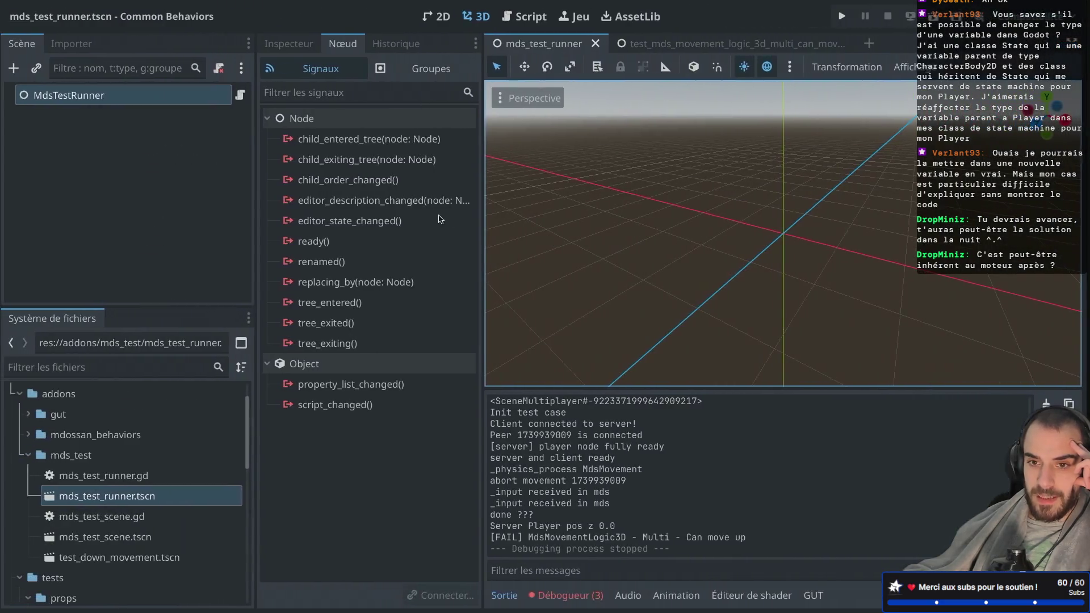
Step: Return to the multi can-move-up test scene and switch to the Script workspace
{"action": "left_click", "coordinate": [672, 44]}
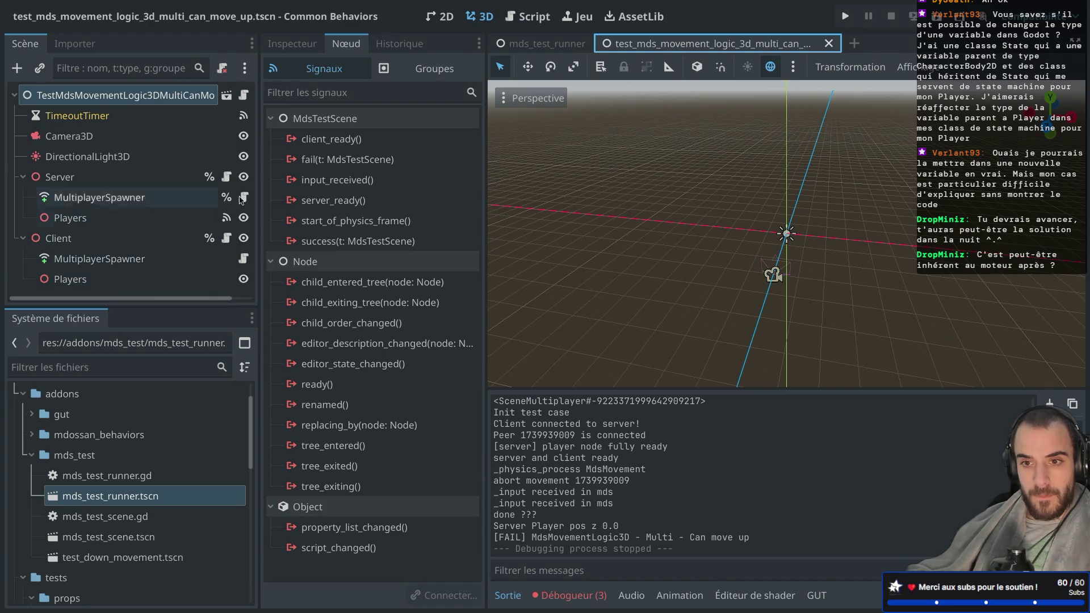
{"action": "left_click", "coordinate": [548, 45]}
{"action": "left_click", "coordinate": [630, 45]}
{"action": "left_click", "coordinate": [532, 25]}
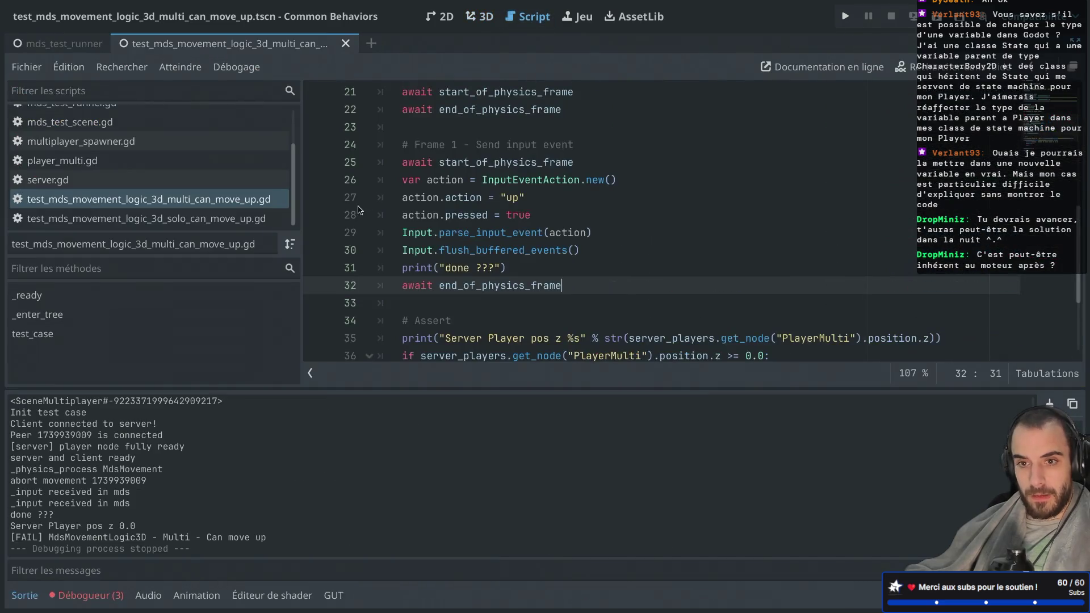
Step: Open mds_movement_logic_3d.gd, hide the Output panel, and open the Node docs for _input
{"action": "scroll", "coordinate": [147, 141], "scroll_direction": "up", "scroll_amount": 3}
{"action": "left_click", "coordinate": [147, 138]}
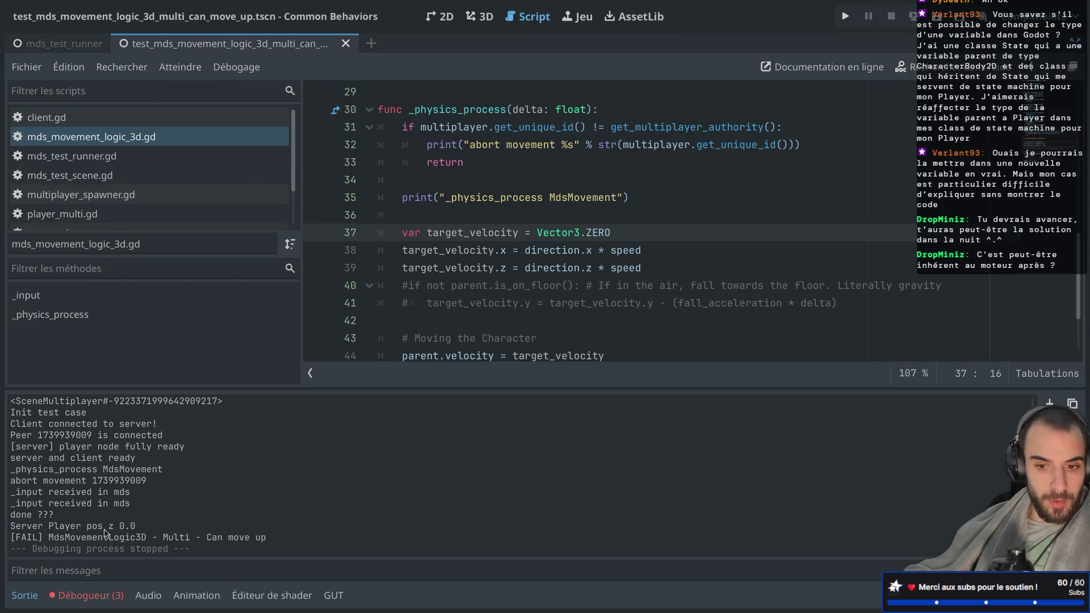
{"action": "left_click", "coordinate": [31, 599]}
{"action": "scroll", "coordinate": [482, 322], "scroll_direction": "up", "scroll_amount": 8}
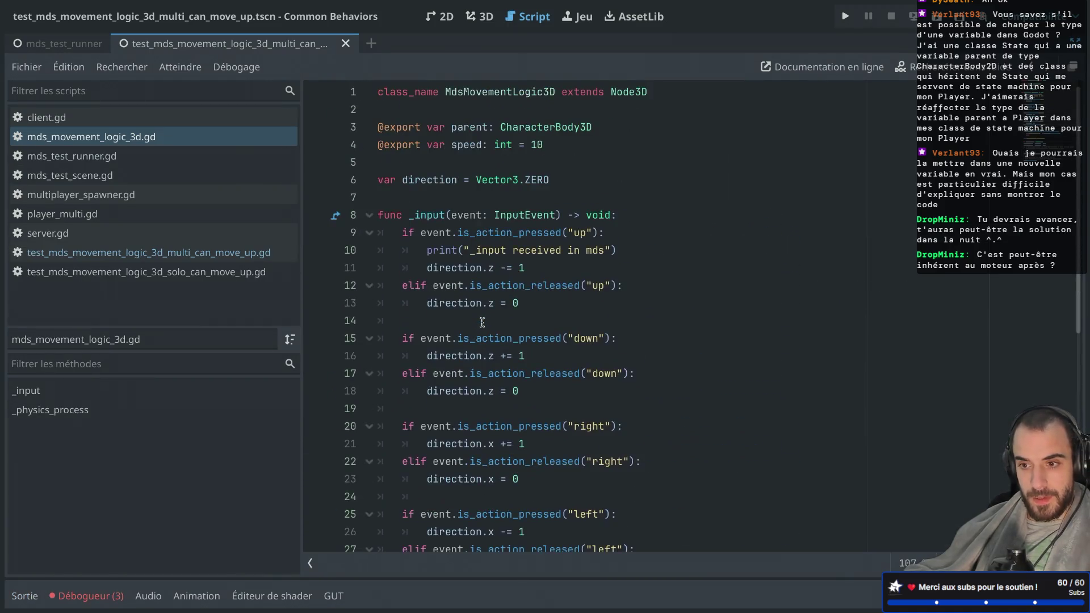
{"action": "left_click", "coordinate": [137, 140]}
{"action": "left_click", "coordinate": [432, 217], "text": "ctrl"}
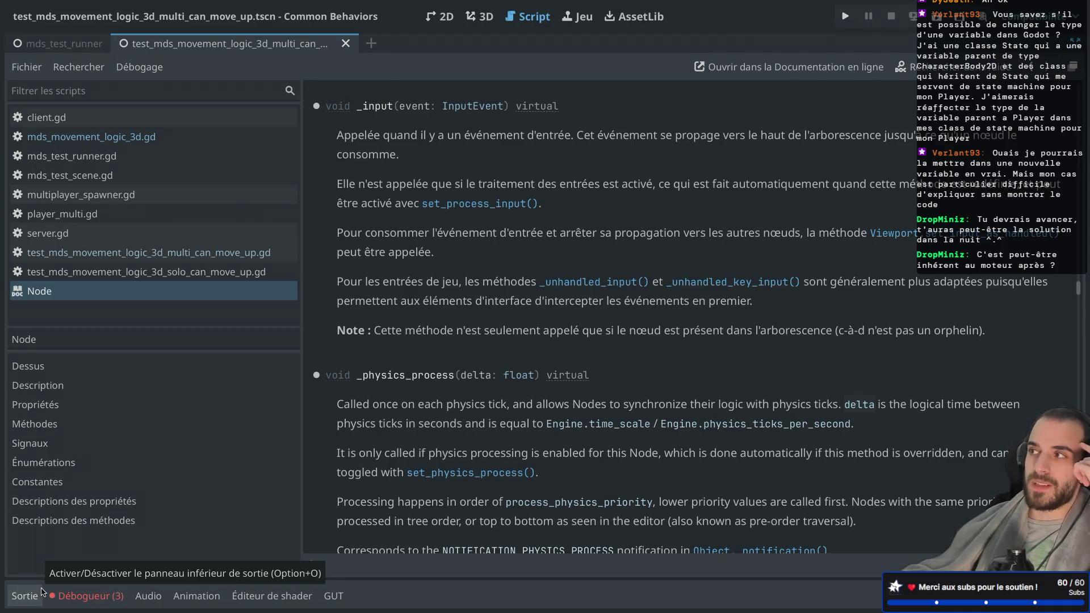
Step: Reopen the Output panel and scroll the Node reference down to the _physics_process entry
{"action": "left_click", "coordinate": [41, 592]}
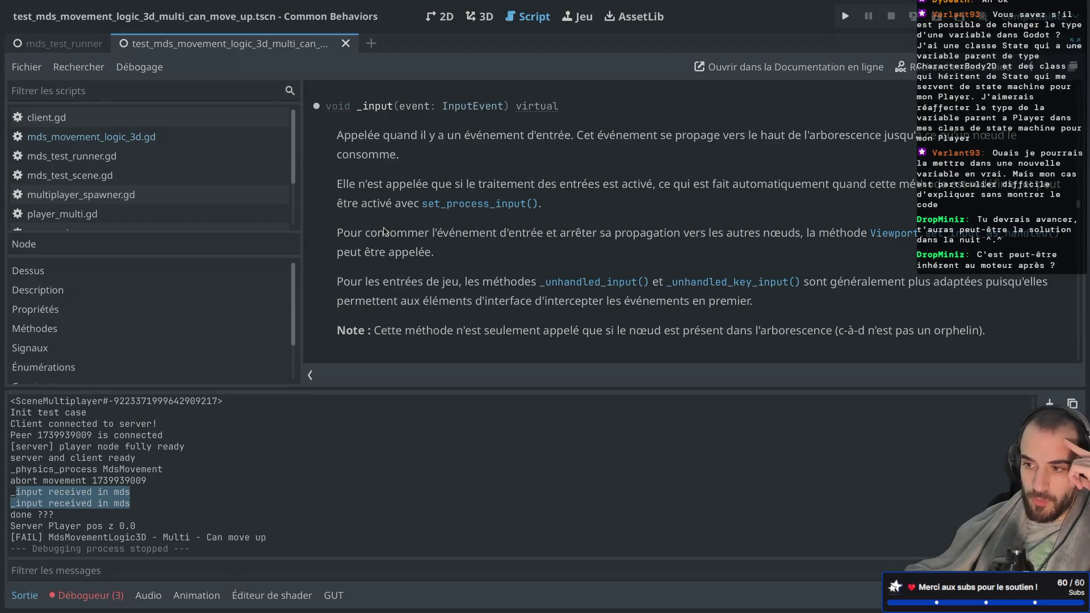
{"action": "scroll", "coordinate": [385, 231], "scroll_direction": "down", "scroll_amount": 3}
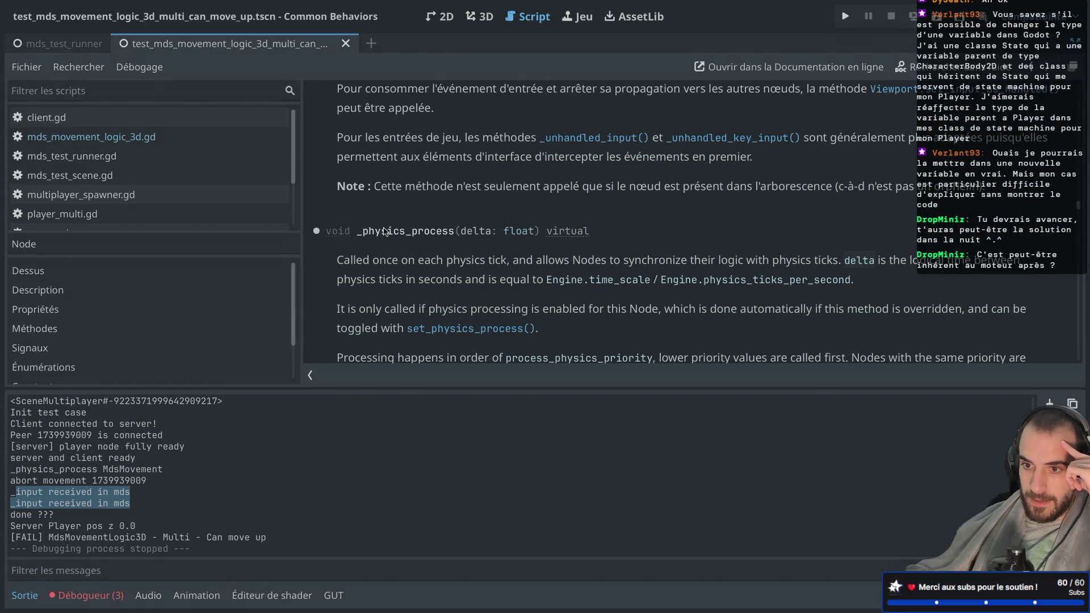
{"action": "scroll", "coordinate": [384, 231], "scroll_direction": "down", "scroll_amount": 3}
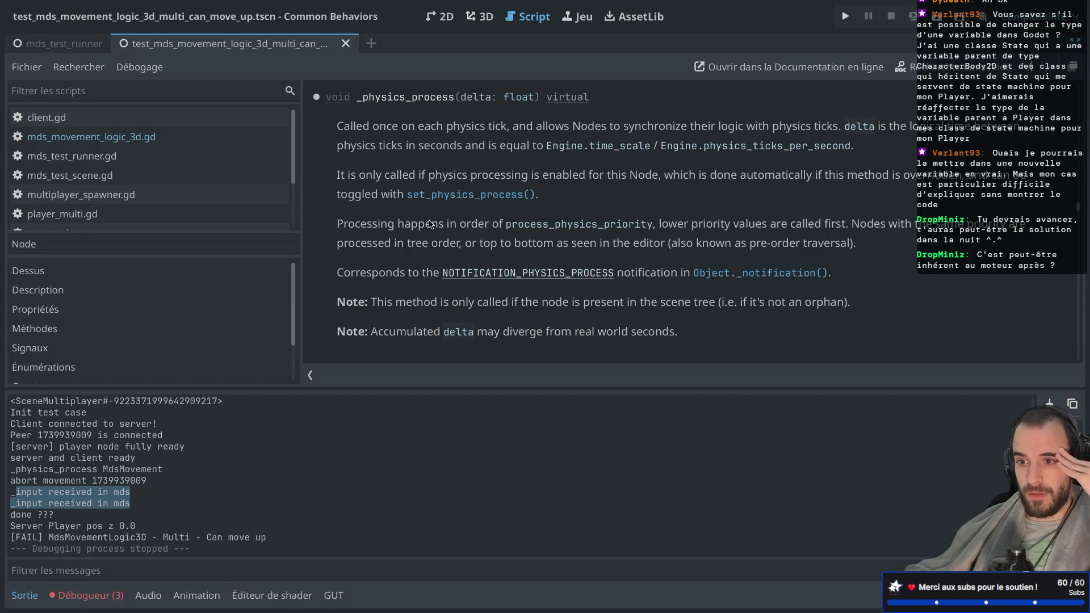
{"action": "scroll", "coordinate": [429, 224], "scroll_direction": "down", "scroll_amount": 2}
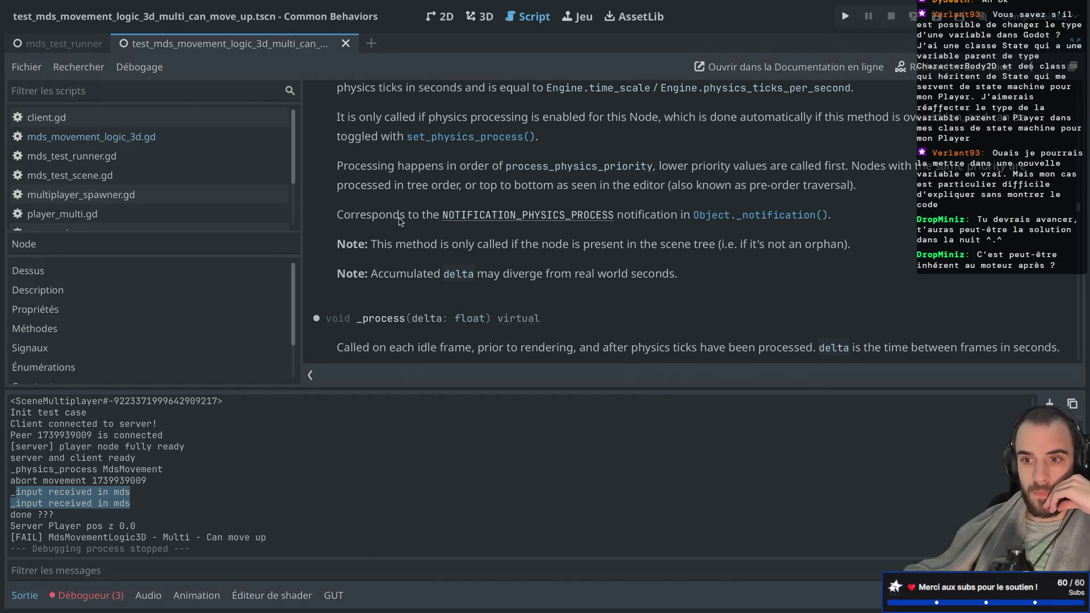
Step: Look up NOTIFICATION_PHYSICS_PROCESS, then go back to mds_movement_logic_3d.gd with Alt+Left
{"action": "left_click", "coordinate": [517, 215]}
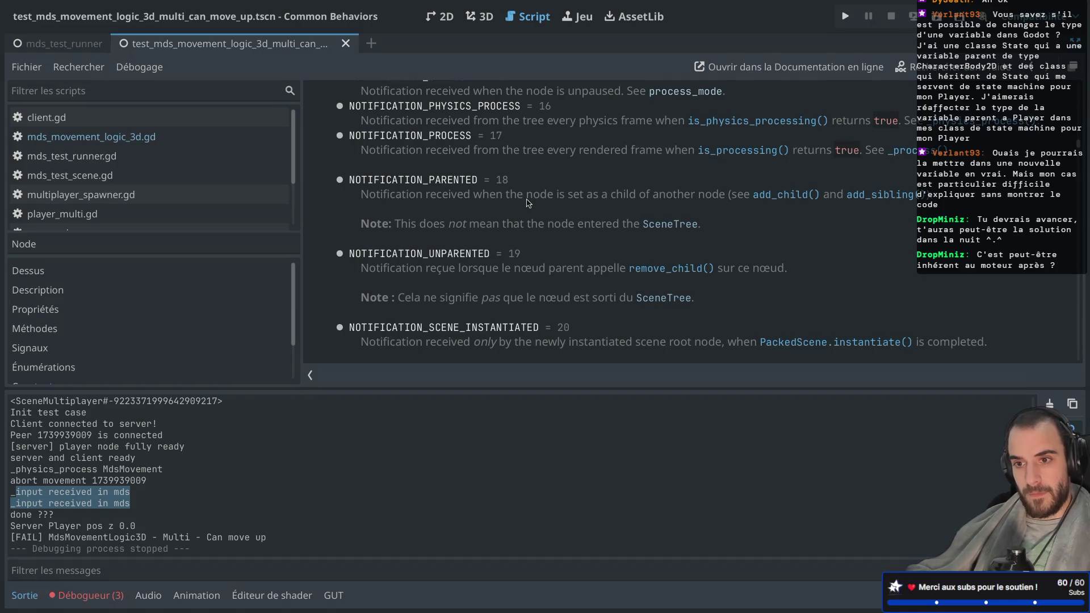
{"action": "scroll", "coordinate": [528, 202], "scroll_direction": "up", "scroll_amount": 2}
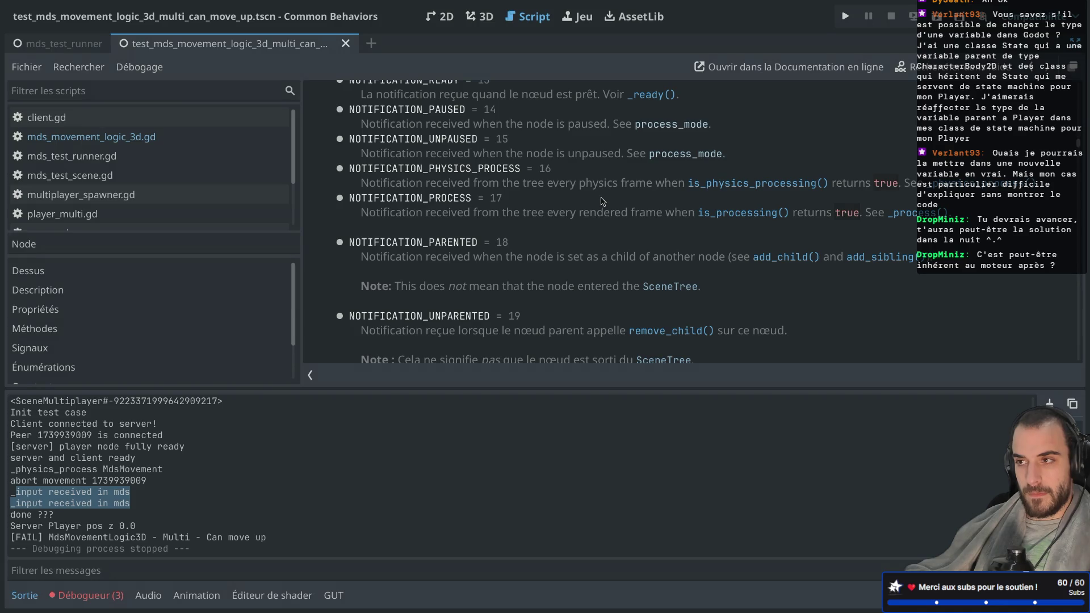
{"action": "key", "text": "alt+Left"}
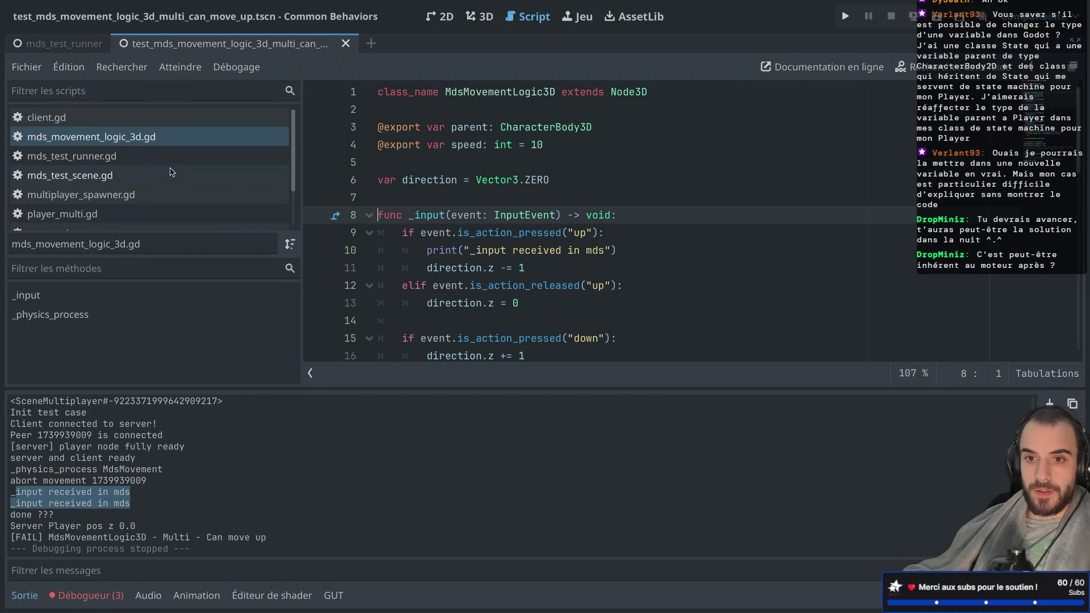
{"action": "left_click", "coordinate": [67, 51]}
Step: Open server.gd from the Server node of the multi can-move-up test scene
{"action": "left_click", "coordinate": [200, 48]}
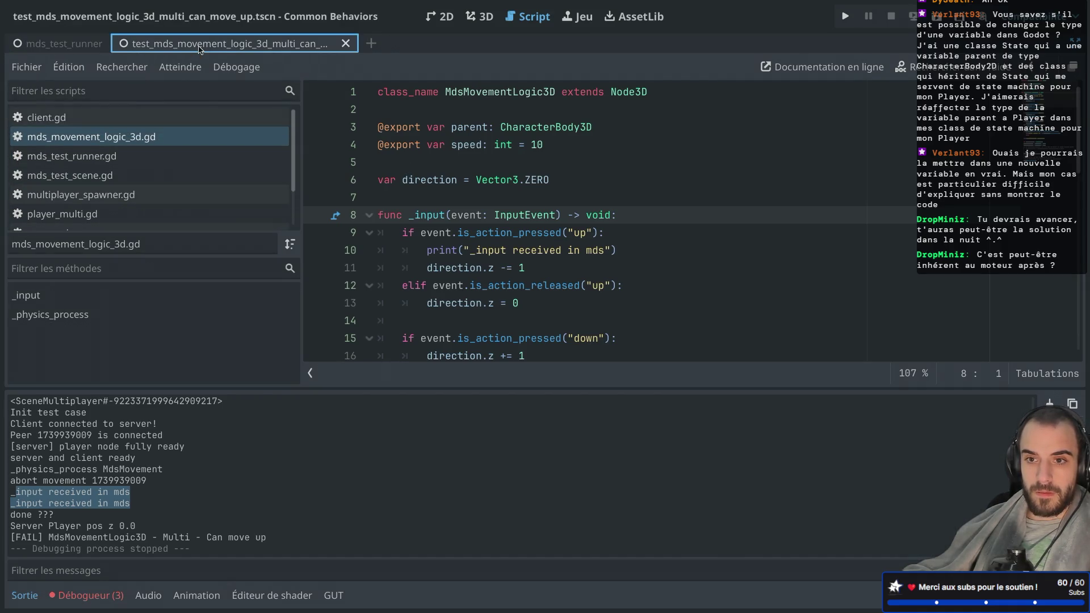
{"action": "key", "text": "ctrl+shift+F11"}
{"action": "left_click", "coordinate": [85, 177]}
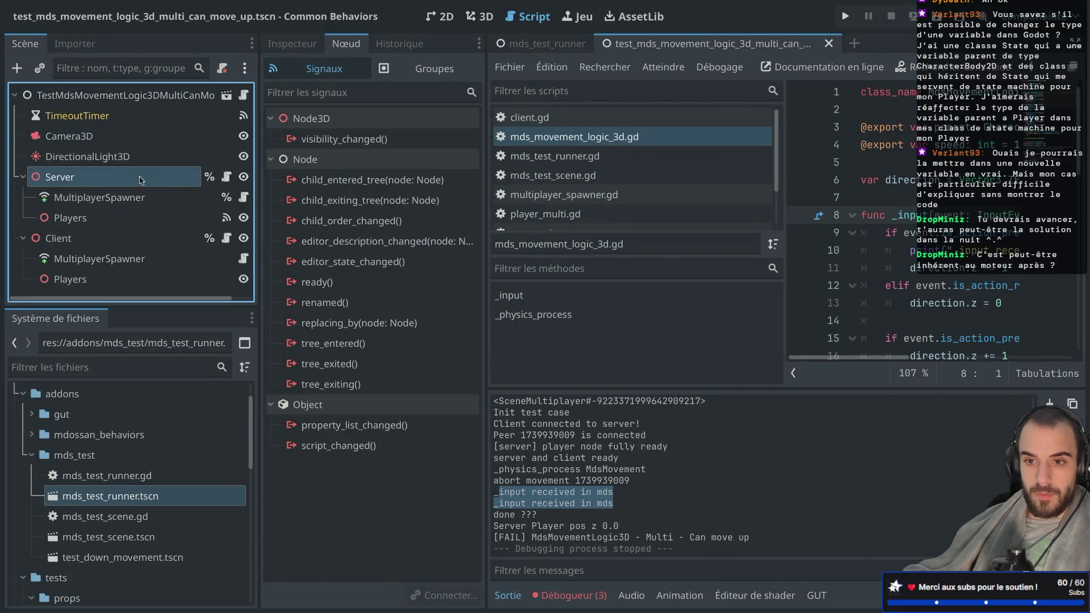
{"action": "left_click", "coordinate": [226, 176]}
{"action": "key", "text": "ctrl+shift+F11"}
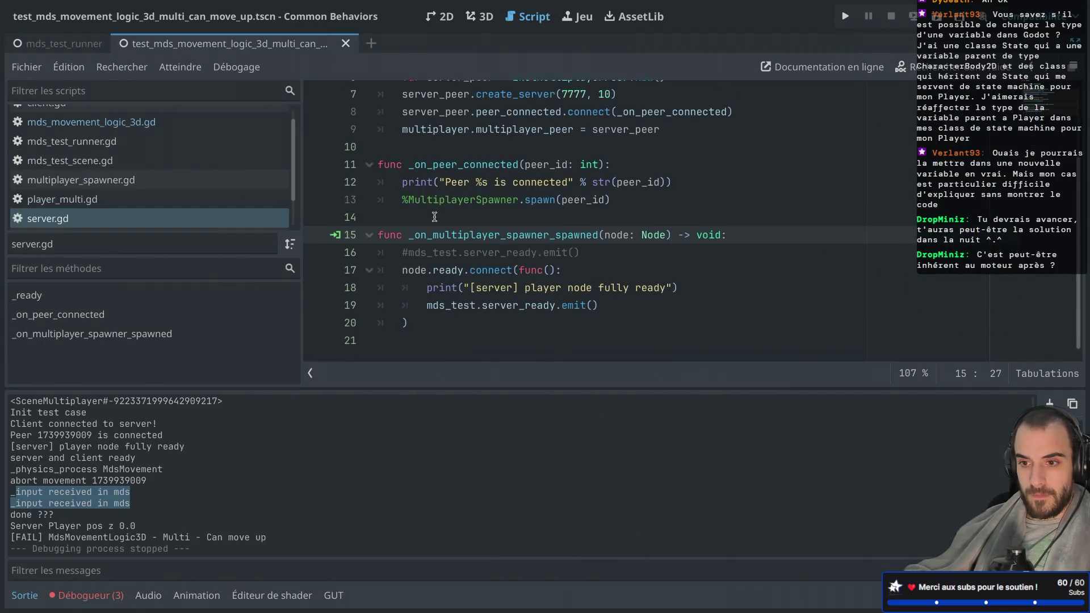
{"action": "left_click", "coordinate": [454, 182]}
{"action": "scroll", "coordinate": [454, 184], "scroll_direction": "up", "scroll_amount": 3}
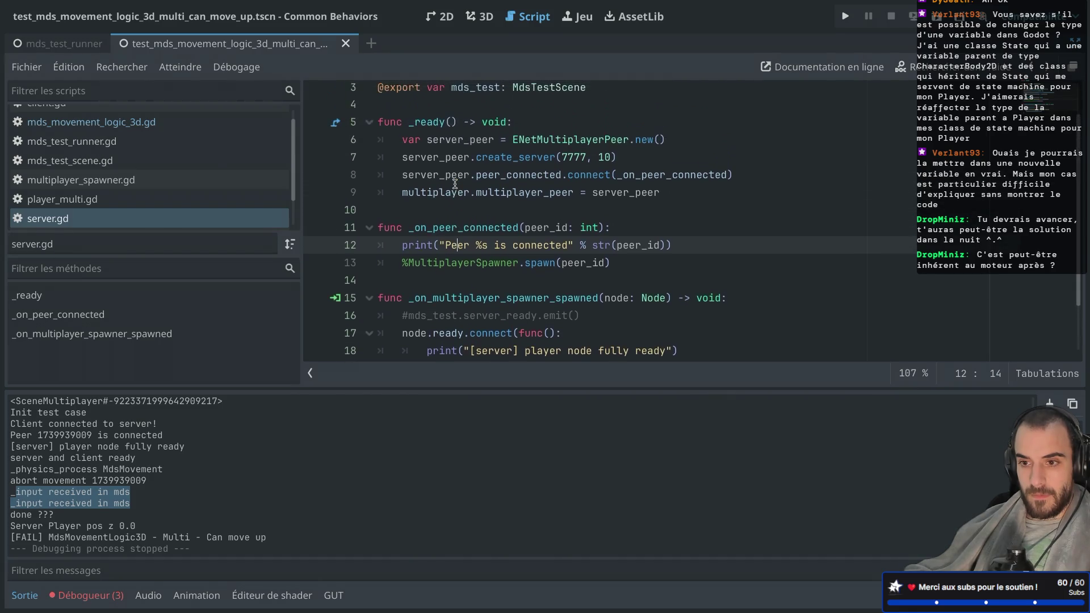
{"action": "scroll", "coordinate": [488, 249], "scroll_direction": "down", "scroll_amount": 3}
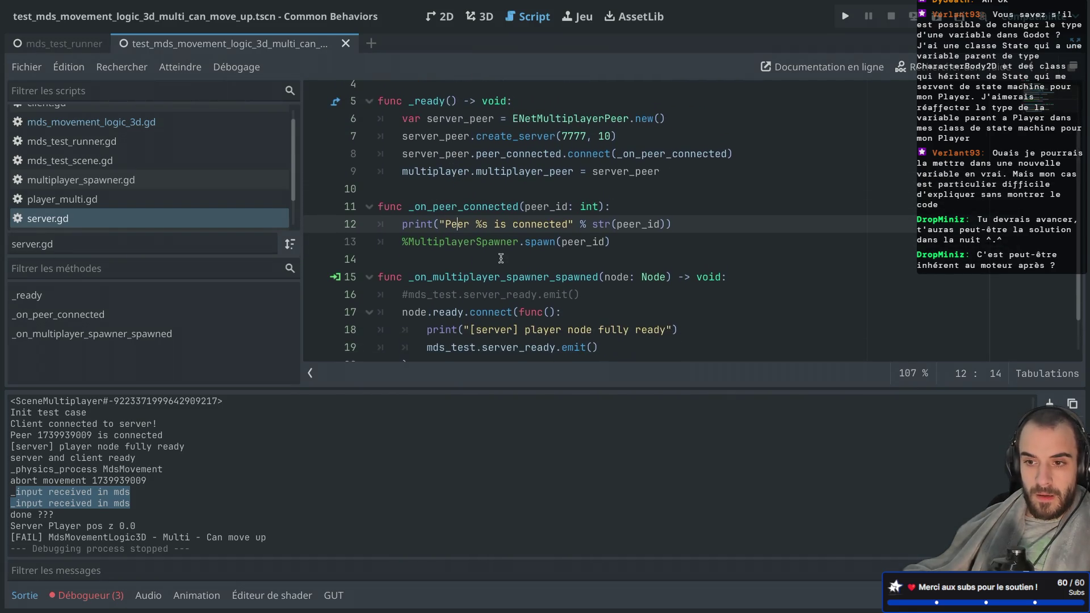
{"action": "scroll", "coordinate": [413, 338], "scroll_direction": "down", "scroll_amount": 2}
Step: Add a _physics_process function that emits mds_test.server_ready, and save server.gd
{"action": "left_click", "coordinate": [414, 338]}
{"action": "key", "text": "Return"}
{"action": "type", "text": "func _phy"}
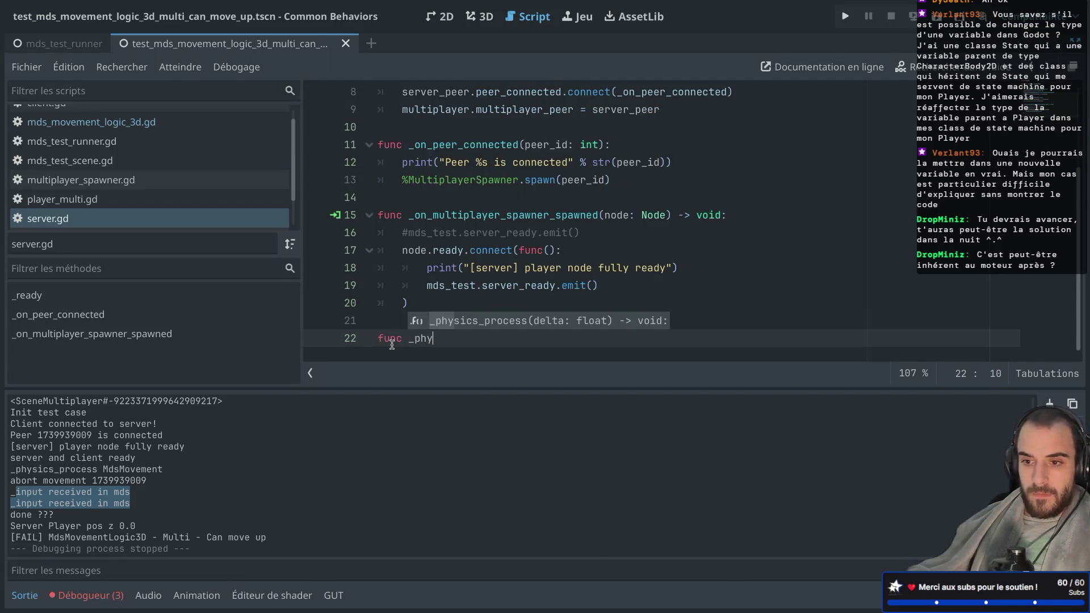
{"action": "key", "text": "Return"}
{"action": "key", "text": "Return"}
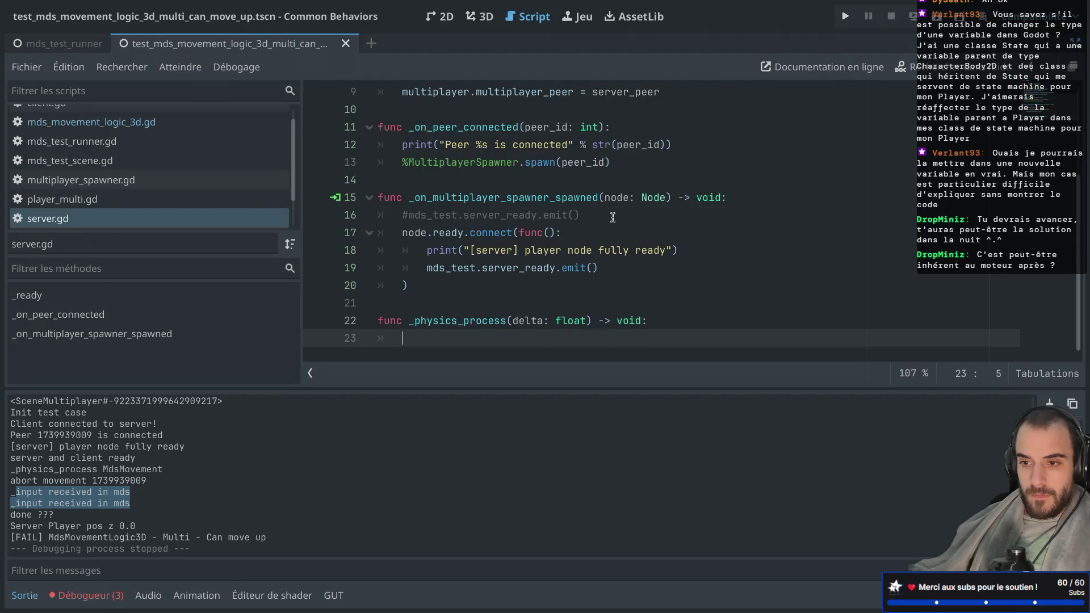
{"action": "left_click_drag", "start_coordinate": [601, 267], "coordinate": [428, 269]}
{"action": "key", "text": "ctrl+c"}
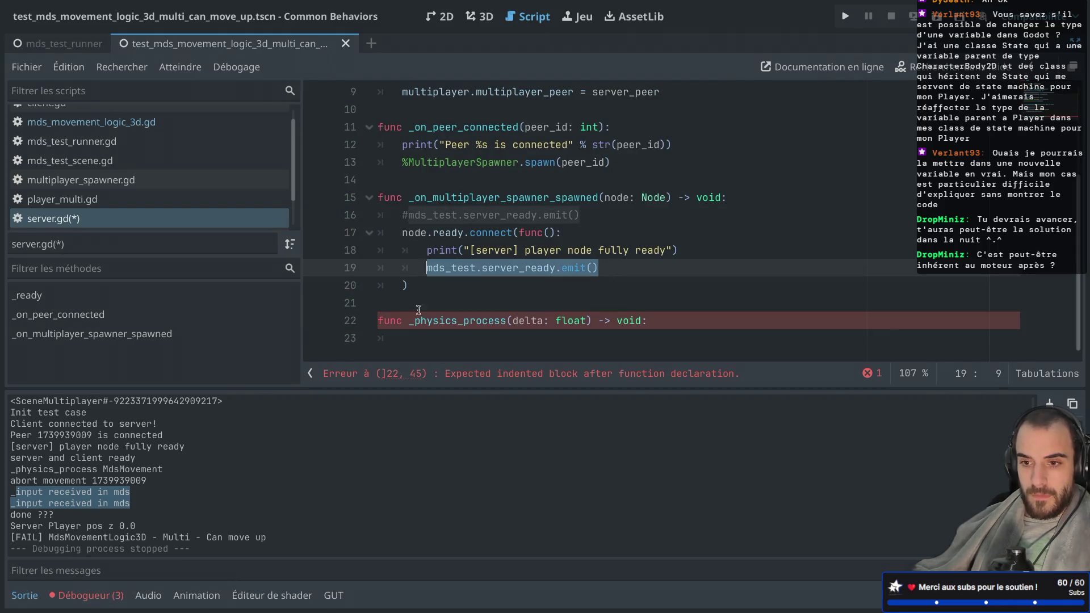
{"action": "left_click", "coordinate": [408, 341]}
{"action": "key", "text": "ctrl+v"}
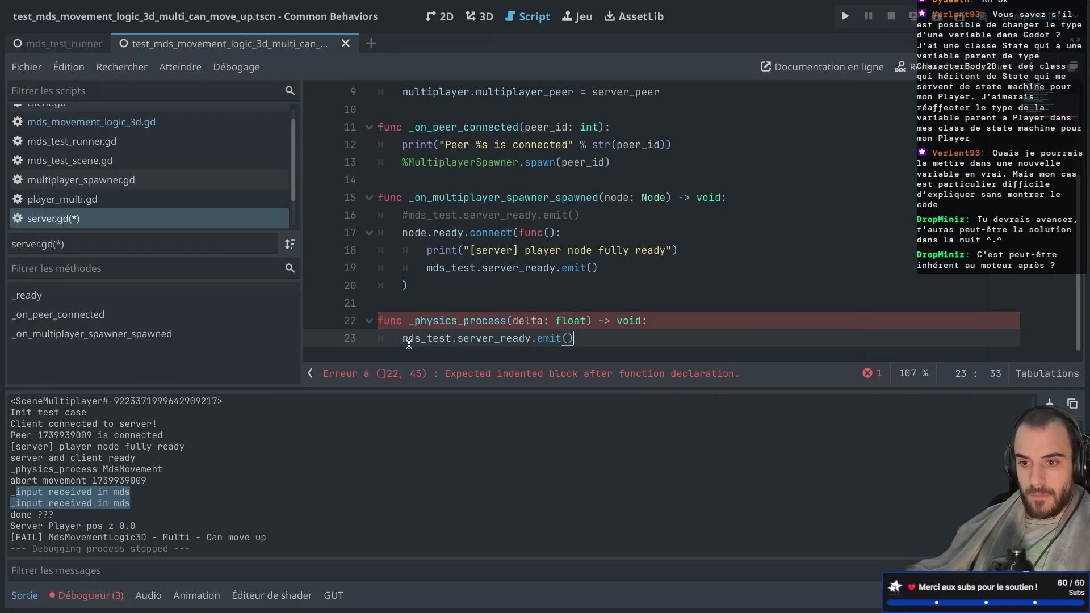
{"action": "key", "text": "ctrl+s"}
Step: Comment out the original server_ready emit and run the mds_test_runner scene
{"action": "scroll", "coordinate": [450, 222], "scroll_direction": "down", "scroll_amount": 1}
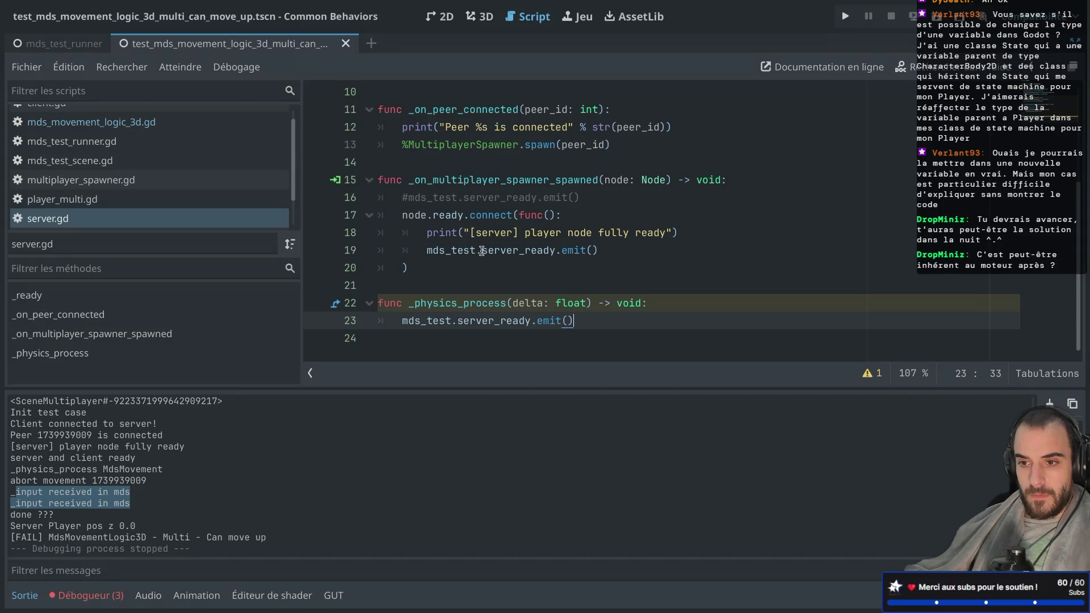
{"action": "left_click", "coordinate": [426, 251]}
{"action": "type", "text": "#"}
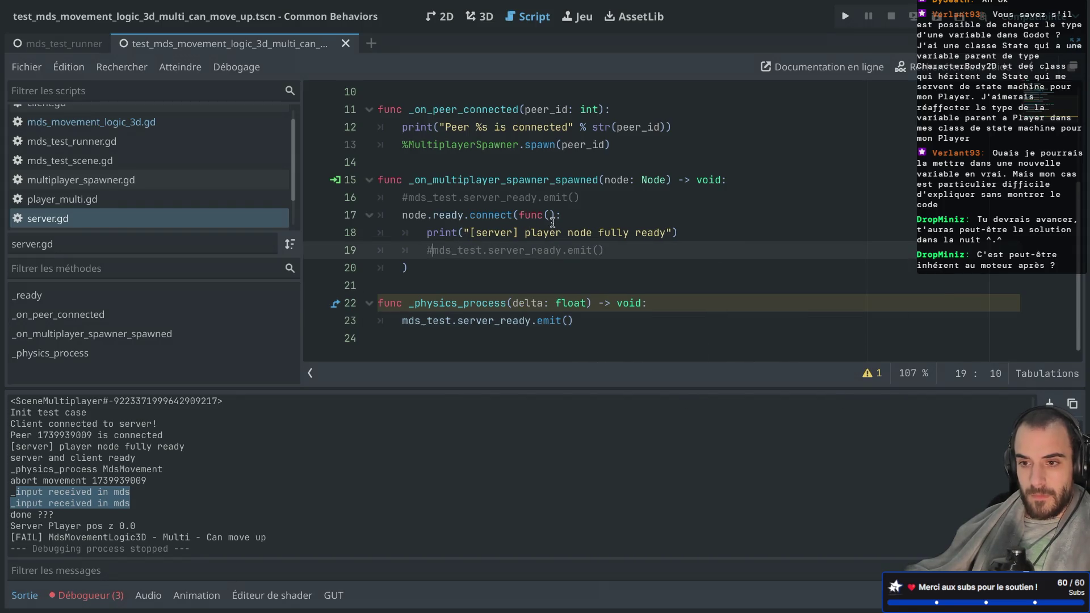
{"action": "key", "text": "ctrl+Tab"}
{"action": "left_click", "coordinate": [937, 15]}
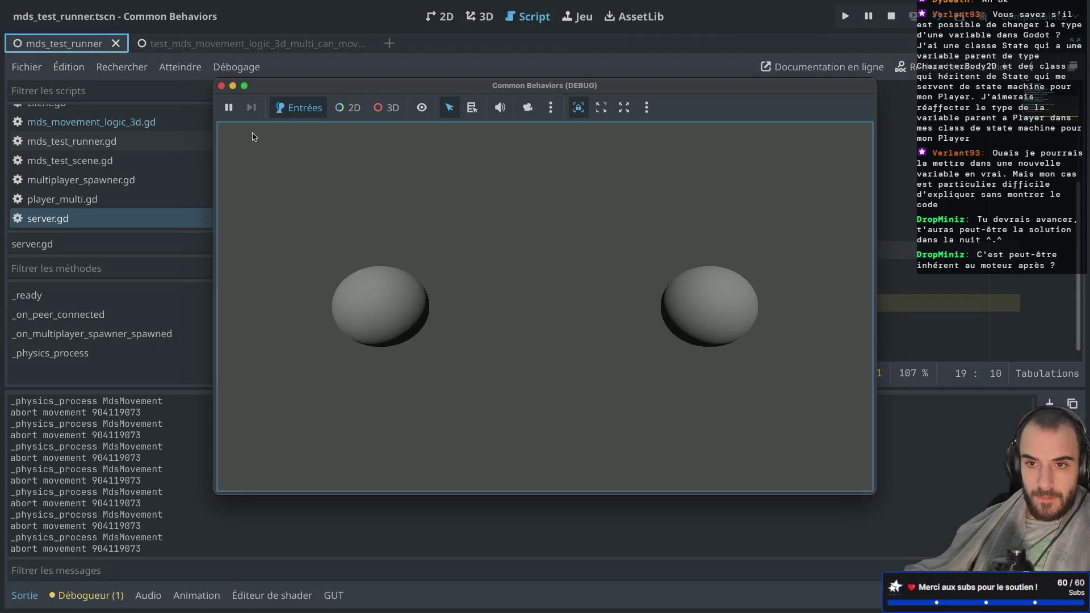
Step: Close the debug window, open the multi can-move-up test script, and run the scene again
{"action": "left_click", "coordinate": [222, 86]}
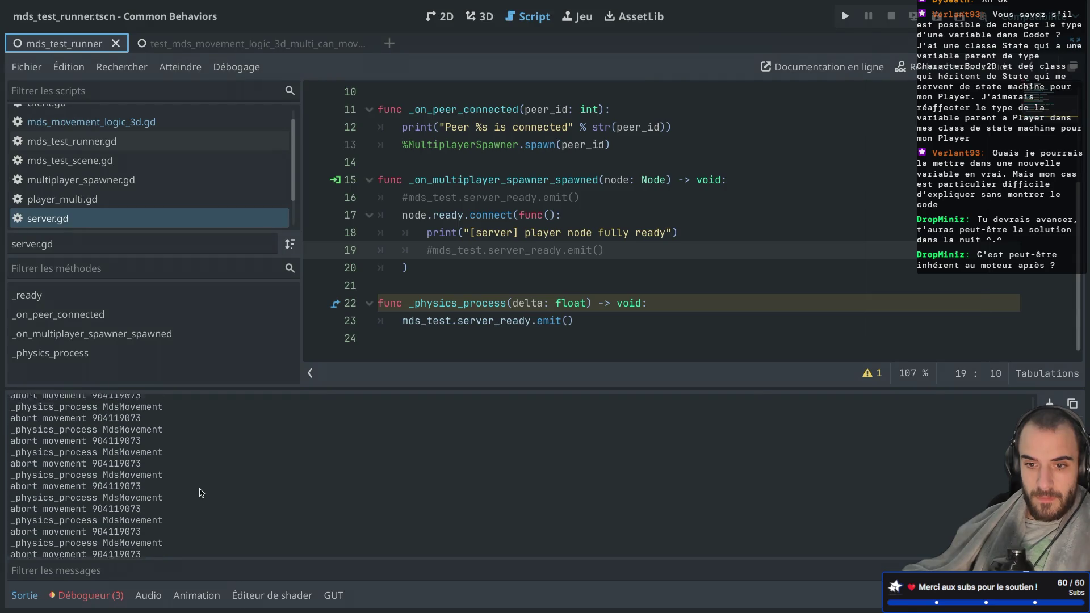
{"action": "scroll", "coordinate": [173, 193], "scroll_direction": "down", "scroll_amount": 2}
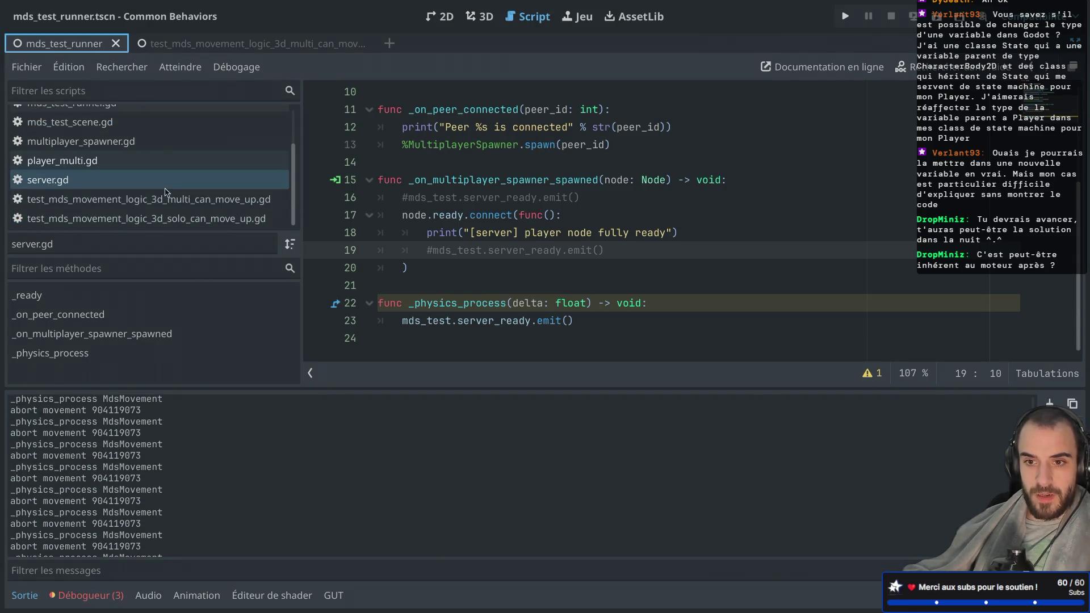
{"action": "left_click", "coordinate": [173, 200]}
{"action": "scroll", "coordinate": [530, 230], "scroll_direction": "down", "scroll_amount": 3}
{"action": "scroll", "coordinate": [530, 230], "scroll_direction": "up", "scroll_amount": 4}
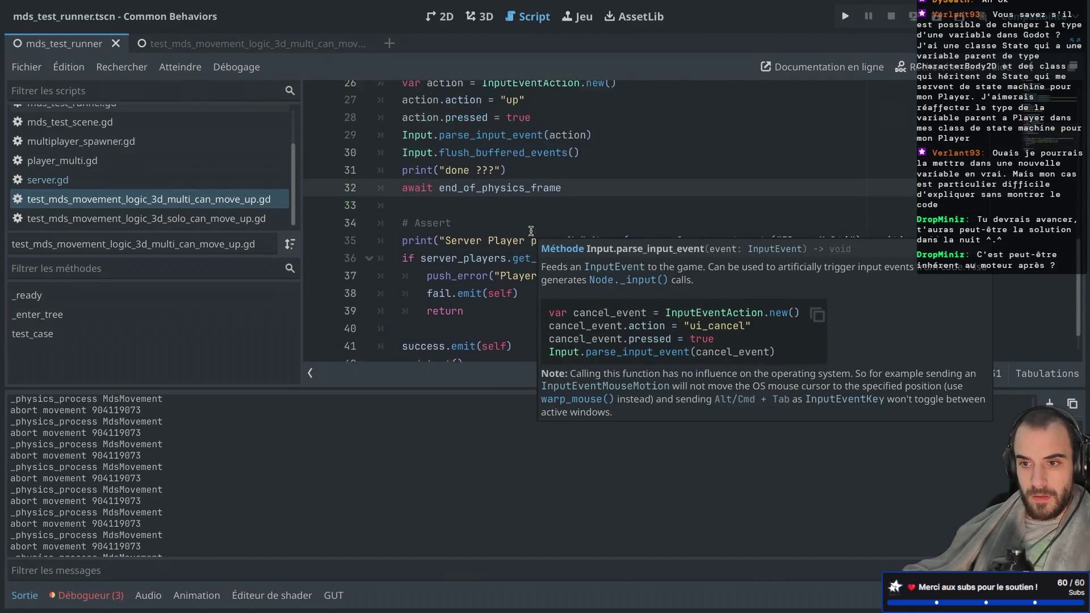
{"action": "scroll", "coordinate": [530, 230], "scroll_direction": "down", "scroll_amount": 4}
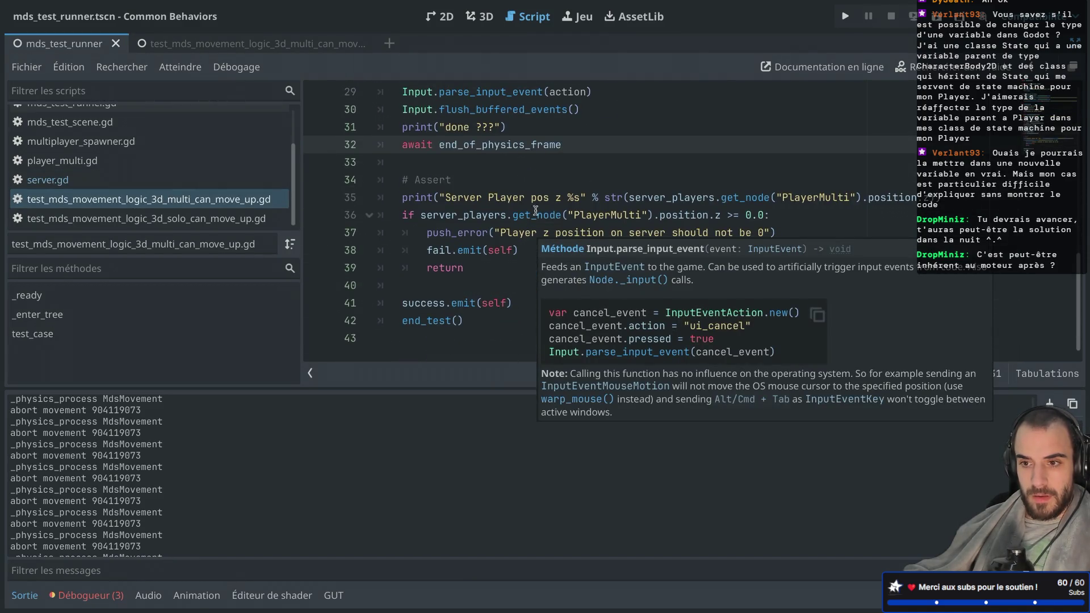
{"action": "scroll", "coordinate": [520, 214], "scroll_direction": "up", "scroll_amount": 3}
{"action": "scroll", "coordinate": [519, 215], "scroll_direction": "up", "scroll_amount": 1}
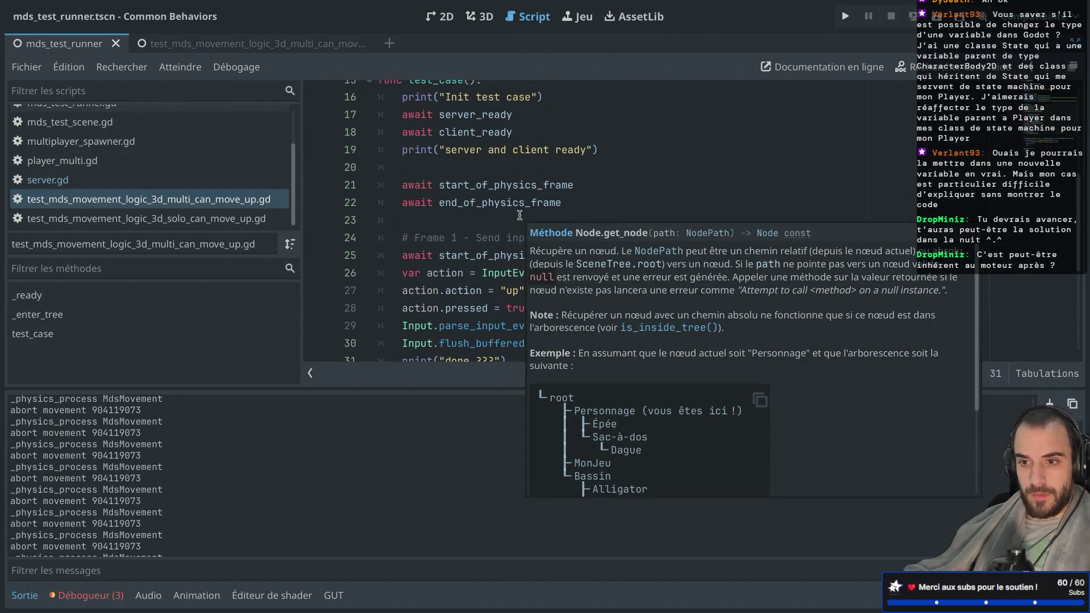
{"action": "scroll", "coordinate": [519, 214], "scroll_direction": "down", "scroll_amount": 4}
{"action": "key", "text": "super+r"}
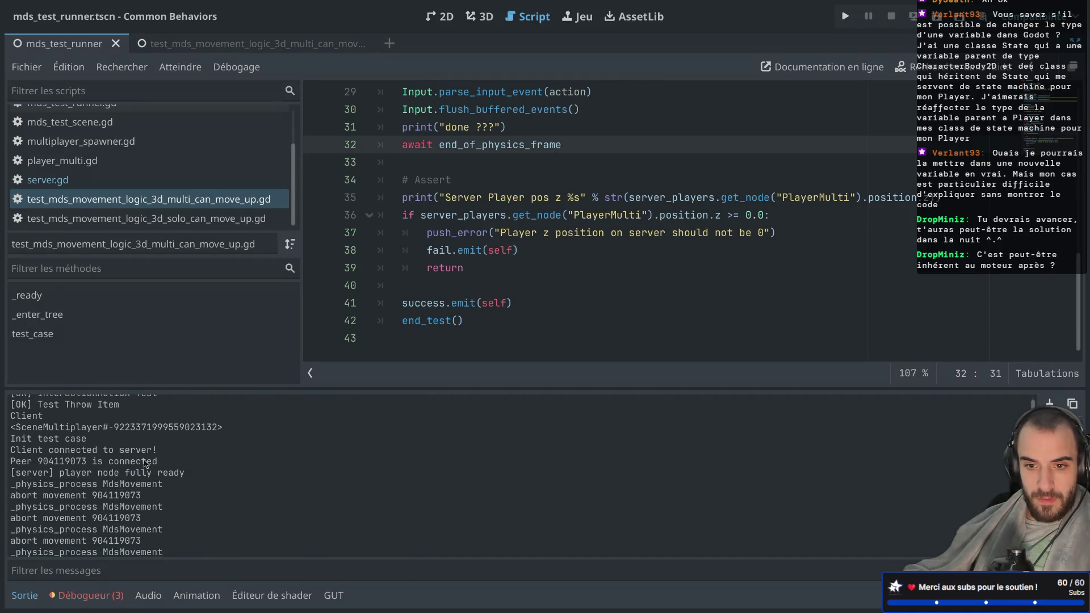
Step: Review the Output log around the physics-process line, then return to the end_of_physics_frame await
{"action": "left_click_drag", "start_coordinate": [23, 485], "coordinate": [146, 484]}
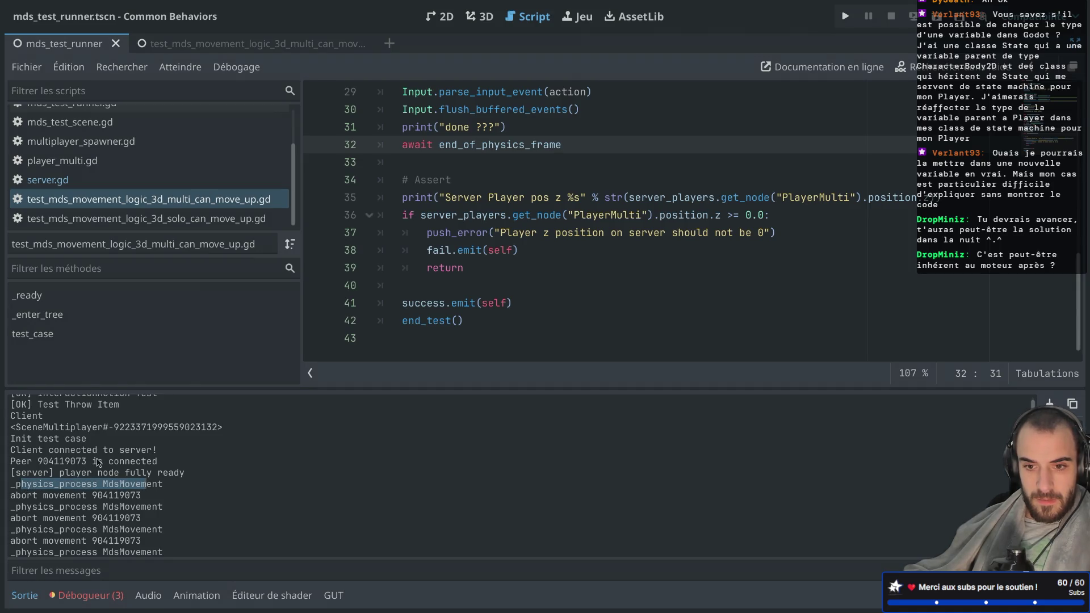
{"action": "scroll", "coordinate": [98, 462], "scroll_direction": "up", "scroll_amount": 3}
{"action": "scroll", "coordinate": [98, 462], "scroll_direction": "down", "scroll_amount": 9}
{"action": "scroll", "coordinate": [98, 462], "scroll_direction": "down", "scroll_amount": 5}
{"action": "scroll", "coordinate": [97, 462], "scroll_direction": "down", "scroll_amount": 10}
{"action": "scroll", "coordinate": [98, 462], "scroll_direction": "down", "scroll_amount": 2}
{"action": "scroll", "coordinate": [98, 462], "scroll_direction": "down", "scroll_amount": 2}
{"action": "scroll", "coordinate": [98, 462], "scroll_direction": "up", "scroll_amount": 20}
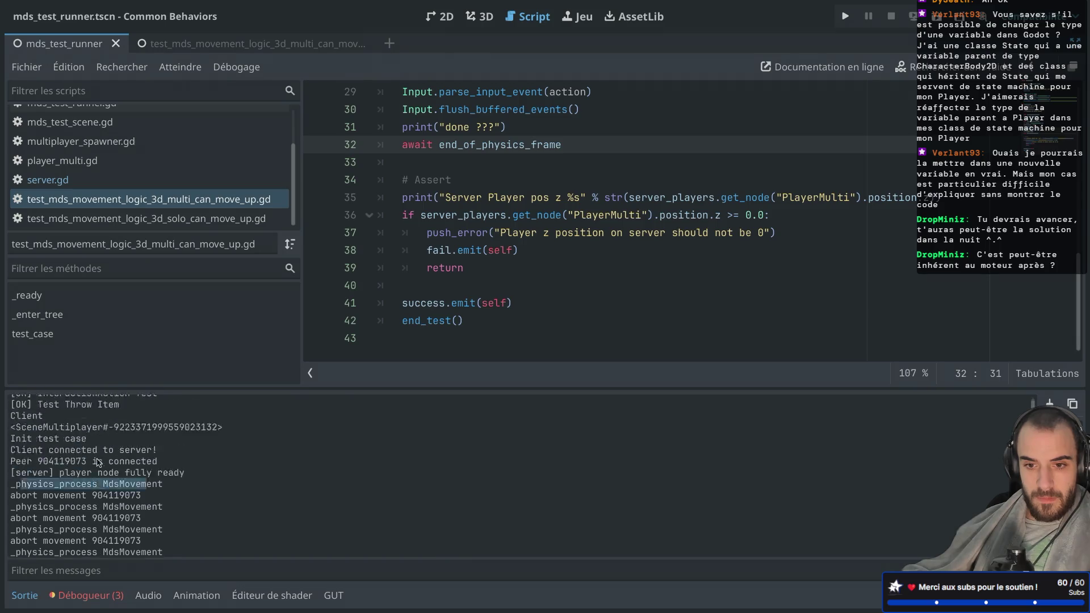
{"action": "scroll", "coordinate": [56, 453], "scroll_direction": "down", "scroll_amount": 3}
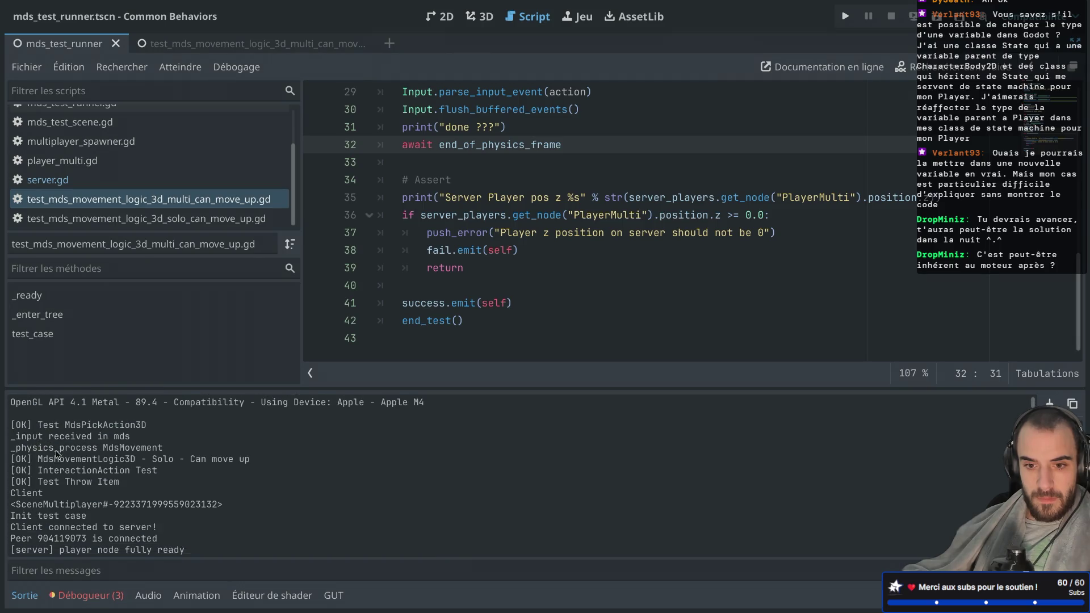
{"action": "scroll", "coordinate": [56, 483], "scroll_direction": "down", "scroll_amount": 5}
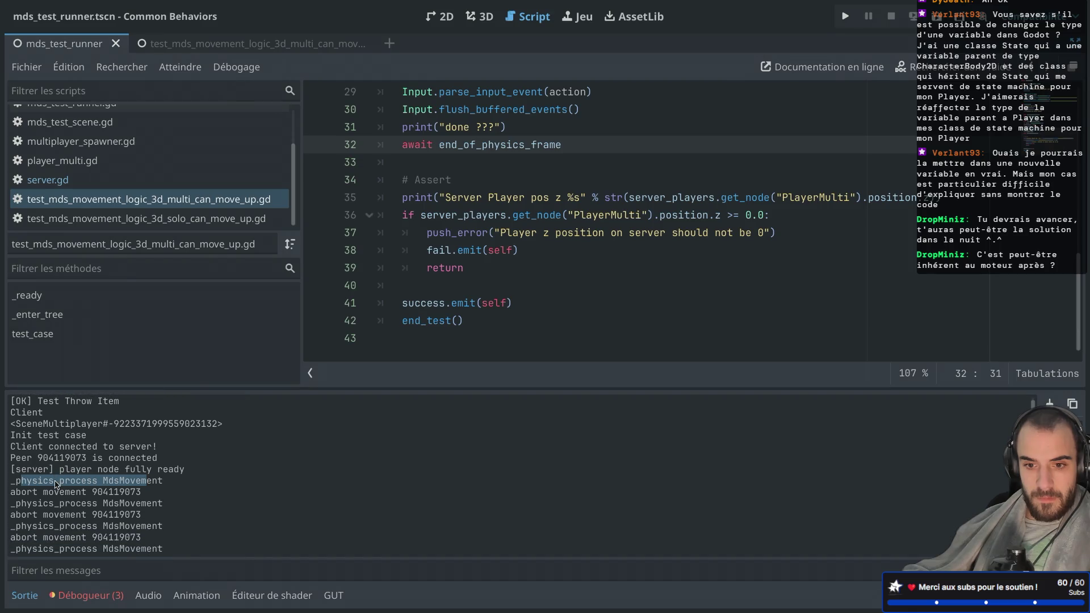
{"action": "scroll", "coordinate": [505, 182], "scroll_direction": "up", "scroll_amount": 1}
{"action": "scroll", "coordinate": [505, 181], "scroll_direction": "up", "scroll_amount": 5}
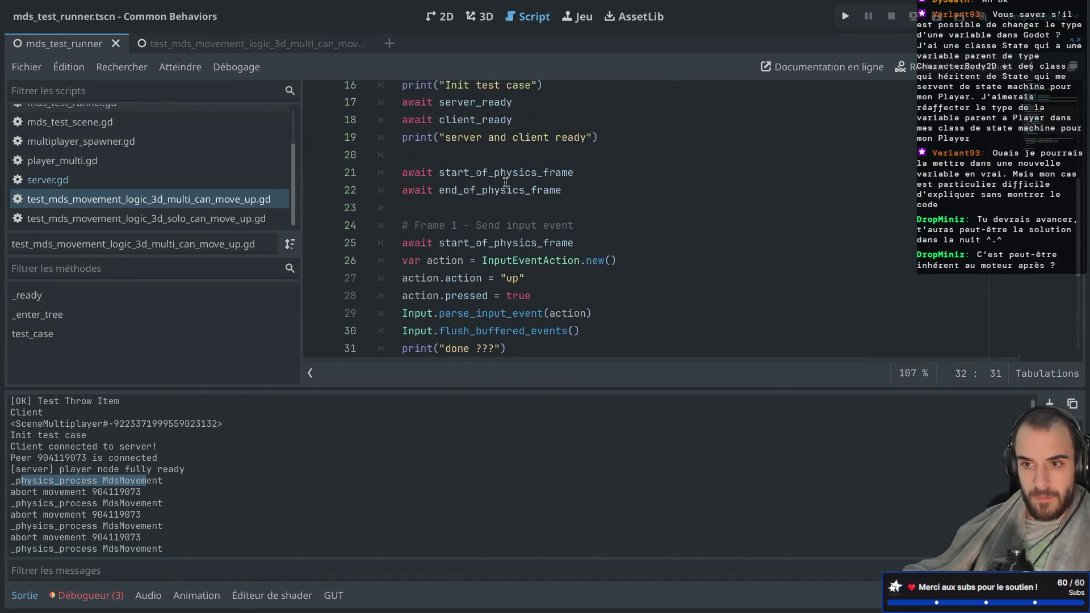
{"action": "scroll", "coordinate": [505, 182], "scroll_direction": "down", "scroll_amount": 3}
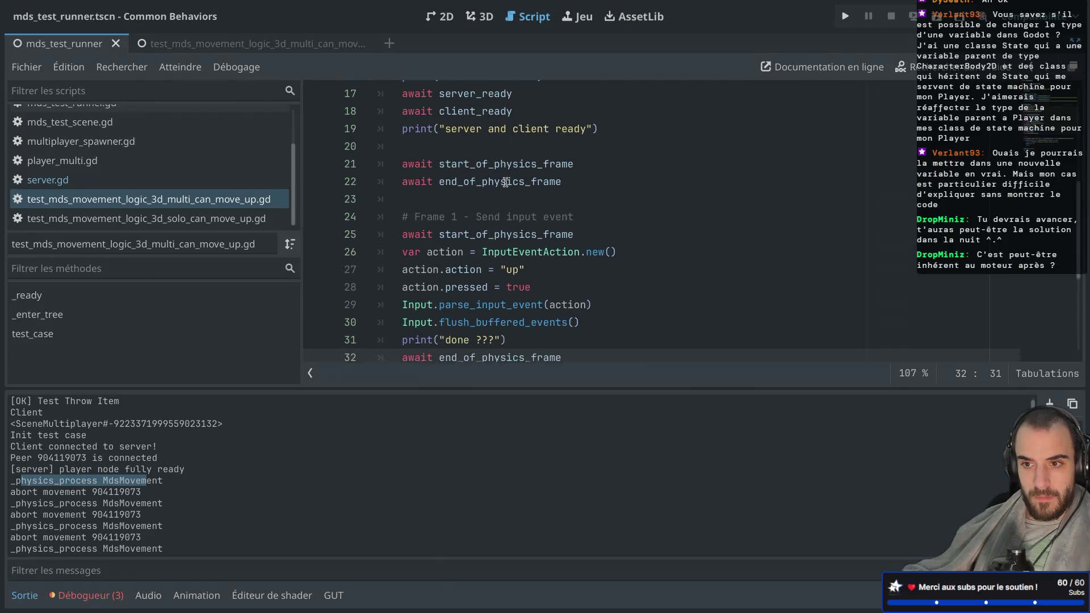
{"action": "left_click", "coordinate": [583, 150]}
Step: Delete the two frame-waiting await lines and the leftover blank line from the test
{"action": "left_click_drag", "start_coordinate": [583, 150], "coordinate": [389, 130]}
{"action": "key", "text": "BackSpace"}
{"action": "key", "text": "BackSpace"}
{"action": "key", "text": "BackSpace"}
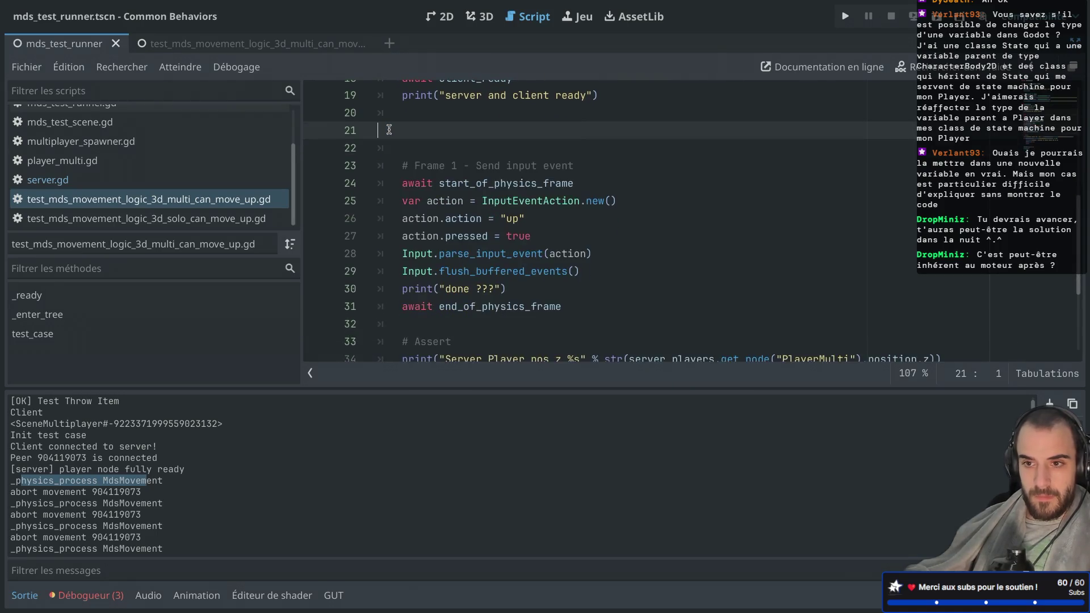
{"action": "key", "text": "BackSpace"}
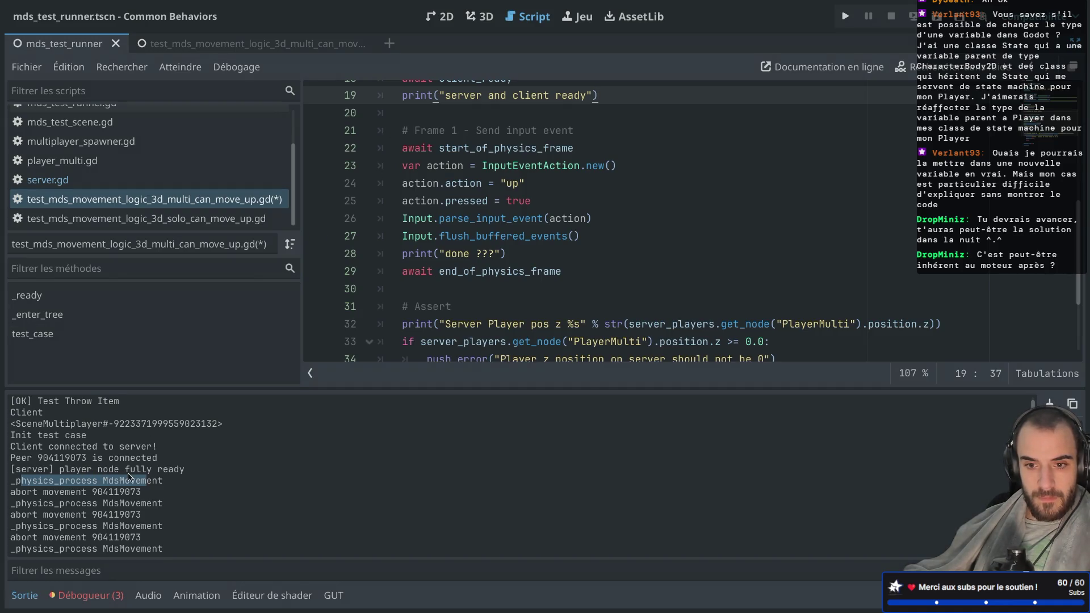
Step: Check the server player-ready output line against the server_ready signal the test awaits
{"action": "left_click_drag", "start_coordinate": [46, 474], "coordinate": [97, 470]}
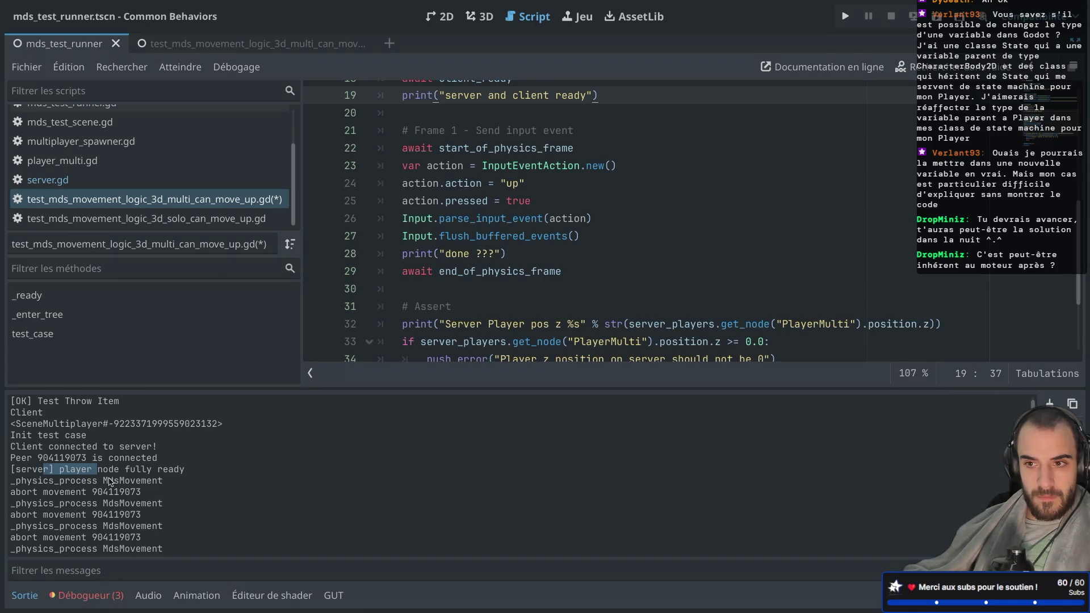
{"action": "scroll", "coordinate": [442, 200], "scroll_direction": "up", "scroll_amount": 3}
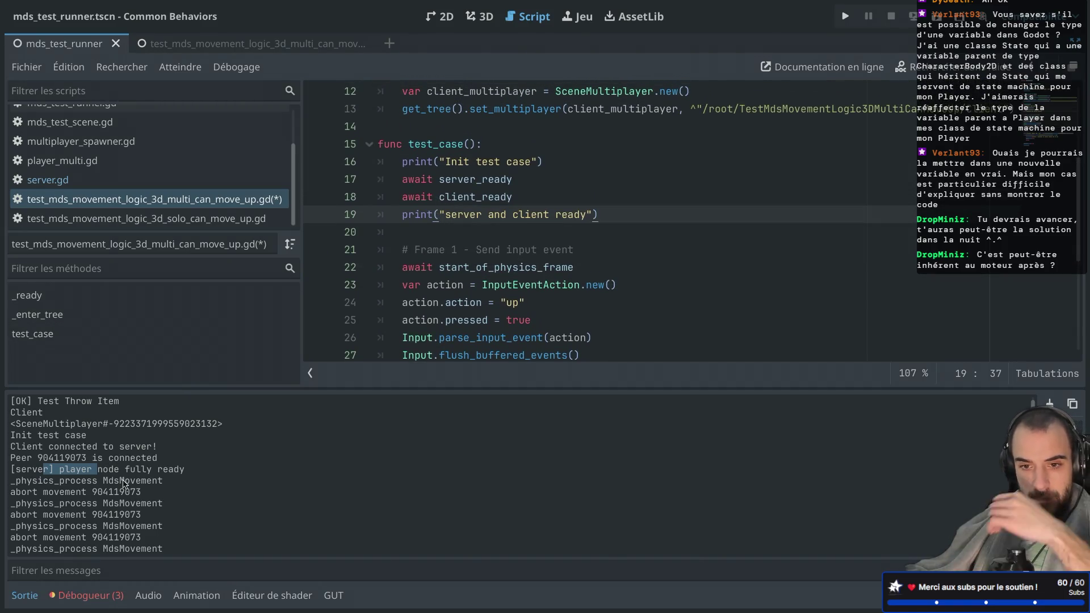
{"action": "scroll", "coordinate": [124, 483], "scroll_direction": "down", "scroll_amount": 1}
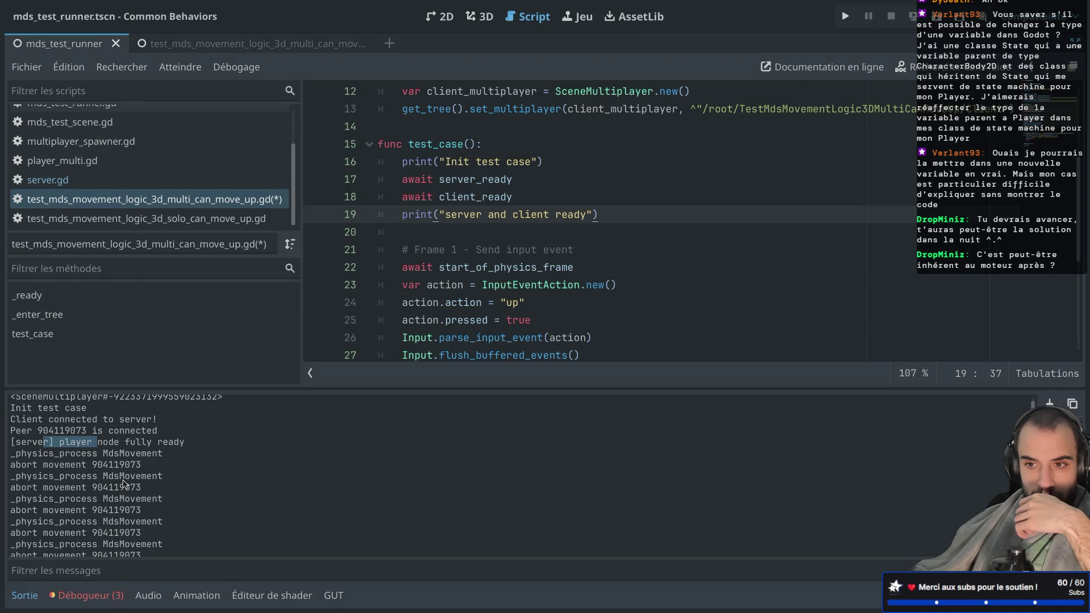
{"action": "double_click", "coordinate": [465, 180]}
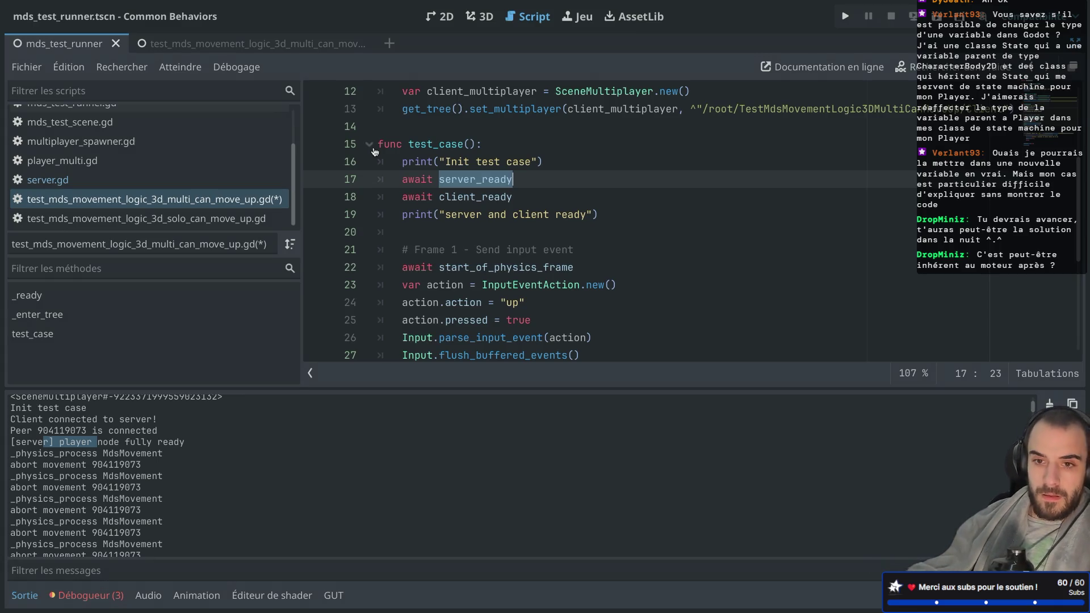
Step: Open server.gd and inspect the server_ready emit call on line 23
{"action": "left_click", "coordinate": [51, 180]}
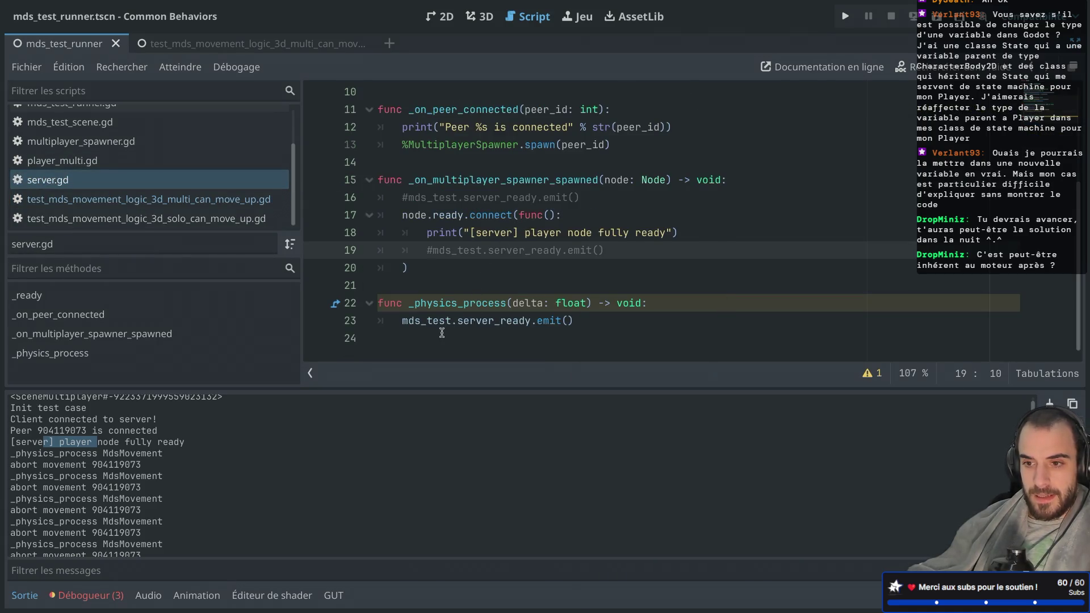
{"action": "double_click", "coordinate": [428, 321]}
{"action": "double_click", "coordinate": [488, 321]}
{"action": "double_click", "coordinate": [541, 321]}
{"action": "scroll", "coordinate": [542, 270], "scroll_direction": "up", "scroll_amount": 1}
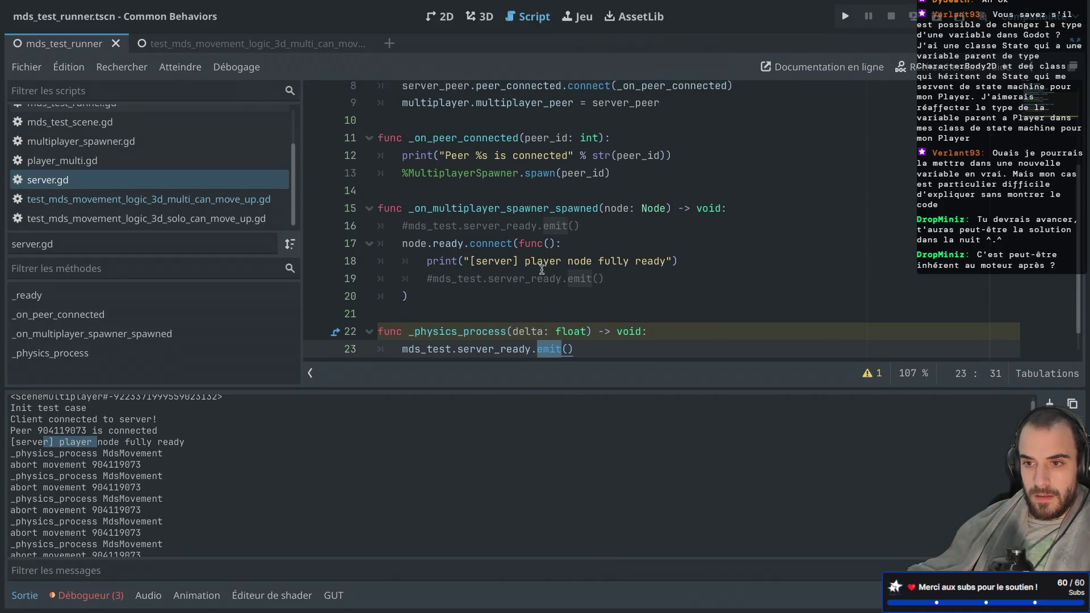
{"action": "scroll", "coordinate": [542, 270], "scroll_direction": "up", "scroll_amount": 5}
{"action": "scroll", "coordinate": [542, 270], "scroll_direction": "down", "scroll_amount": 6}
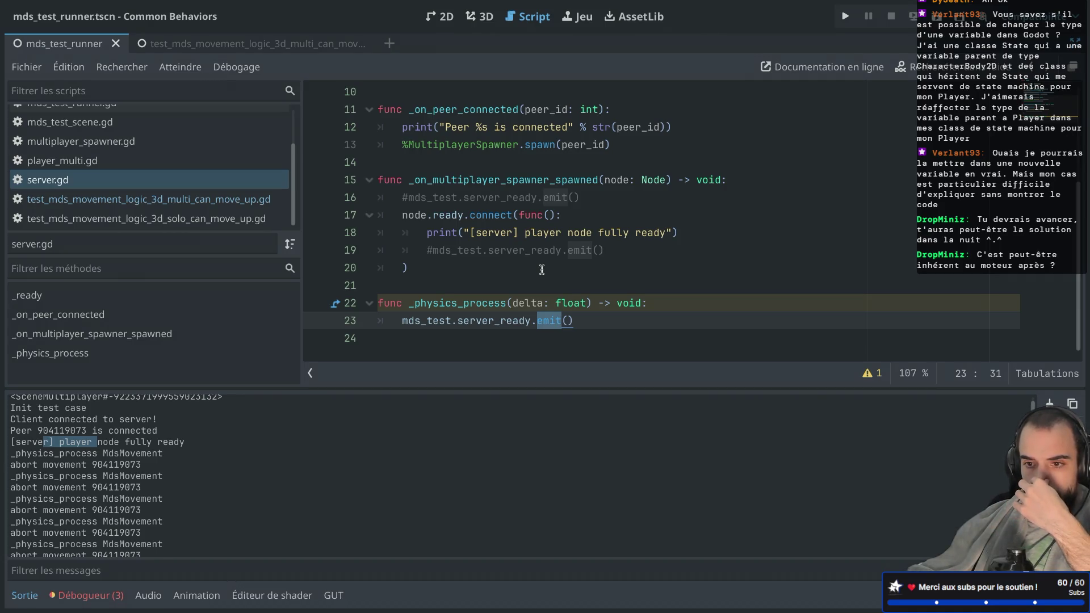
Step: Add print("[server] PP") at the top of _physics_process and save server.gd
{"action": "left_click", "coordinate": [655, 301]}
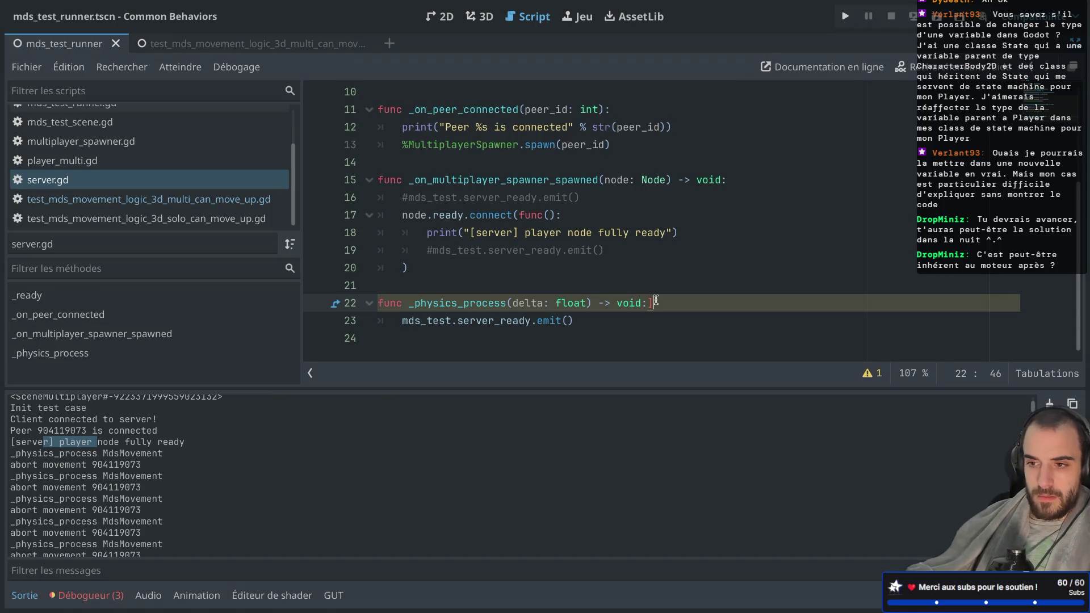
{"action": "key", "text": "Return"}
{"action": "type", "text": "print(\"["}
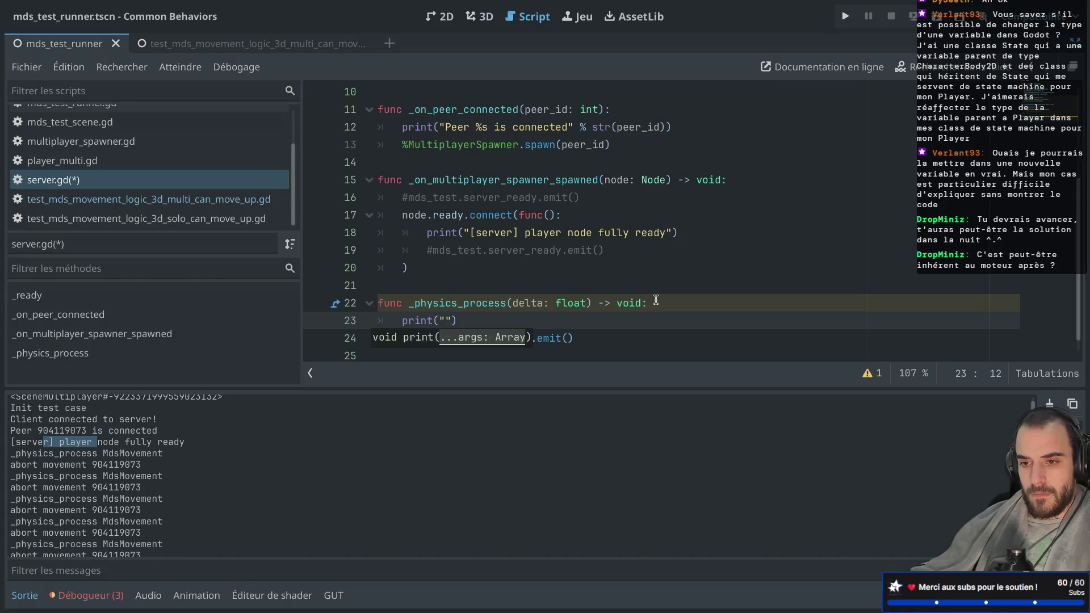
{"action": "type", "text": "server] PP"}
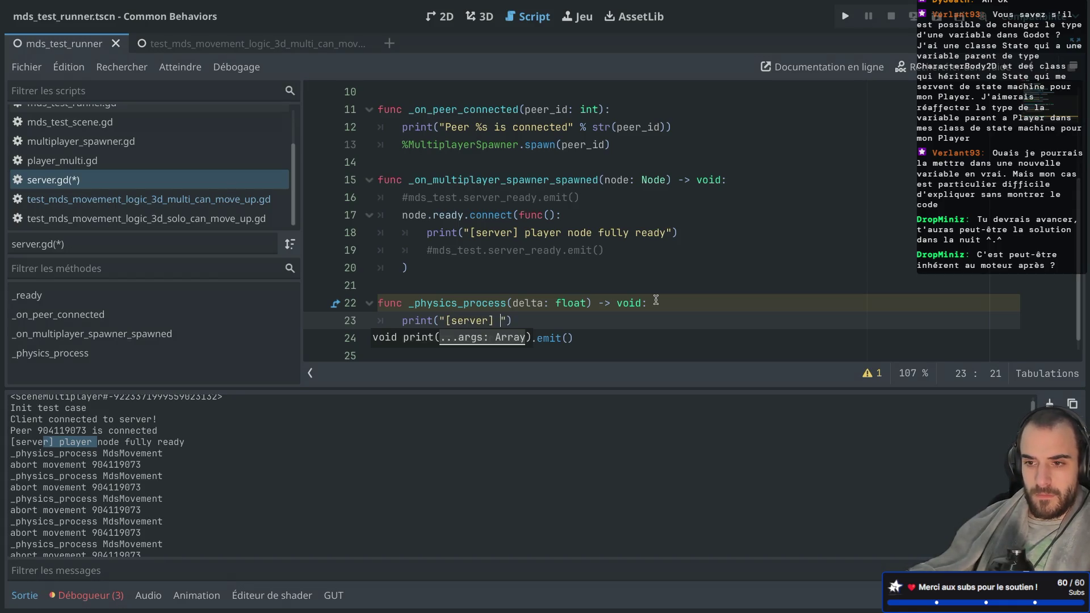
{"action": "key", "text": "ctrl+s"}
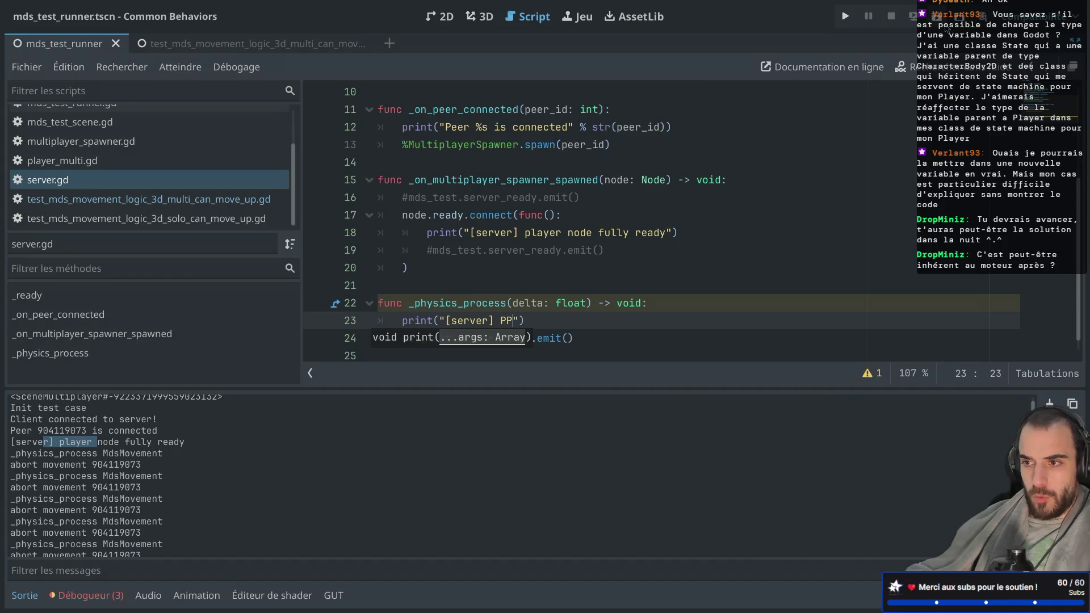
Step: Run the project's tests with F5, close the game window, and rerun them
{"action": "key", "text": "F5"}
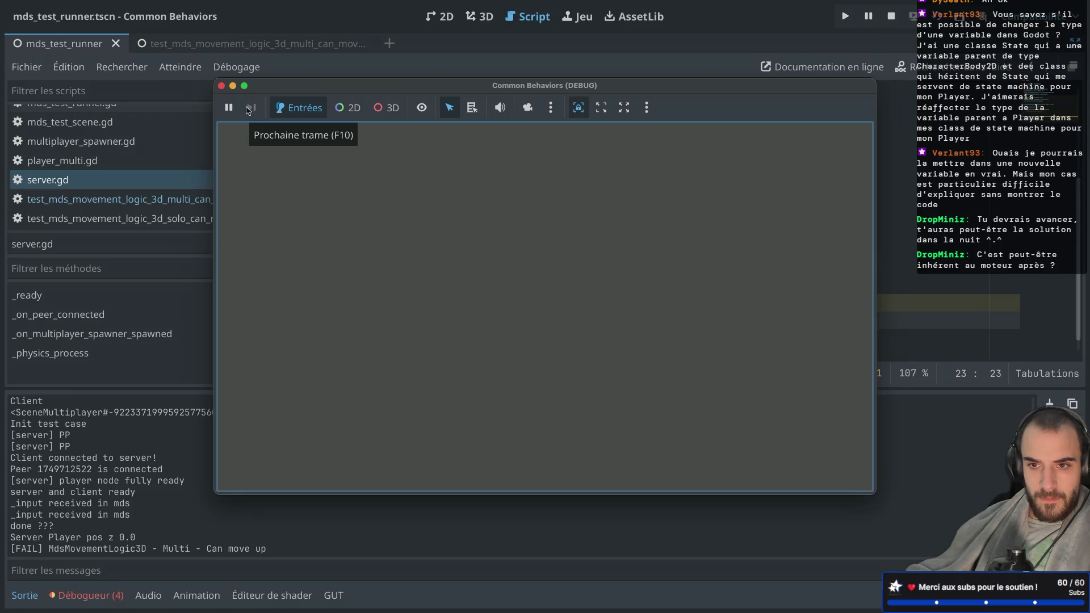
{"action": "left_click", "coordinate": [221, 86]}
{"action": "key", "text": "F5"}
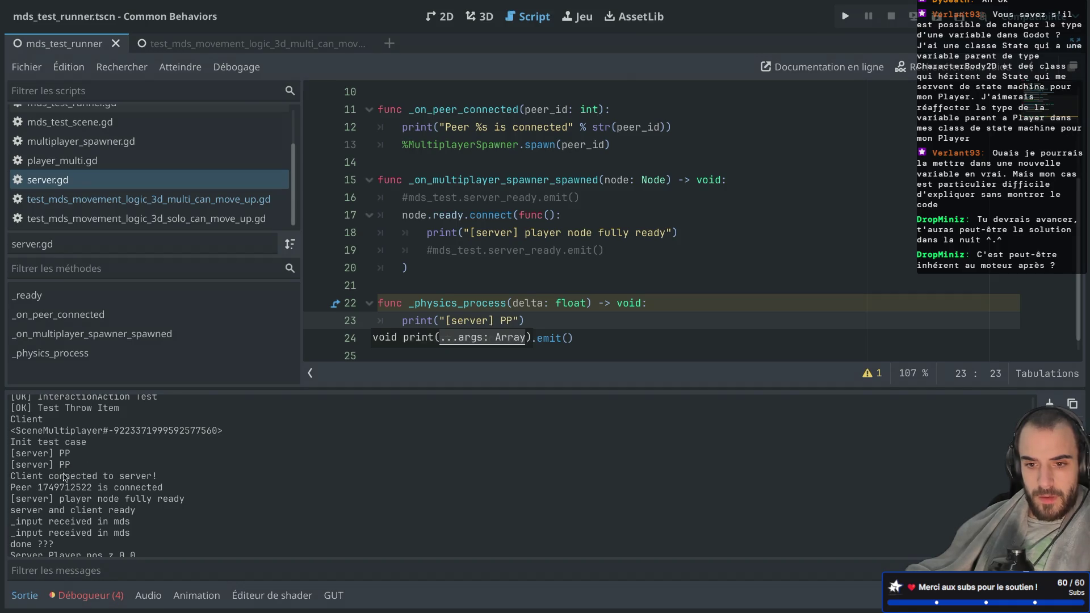
{"action": "left_click", "coordinate": [88, 595]}
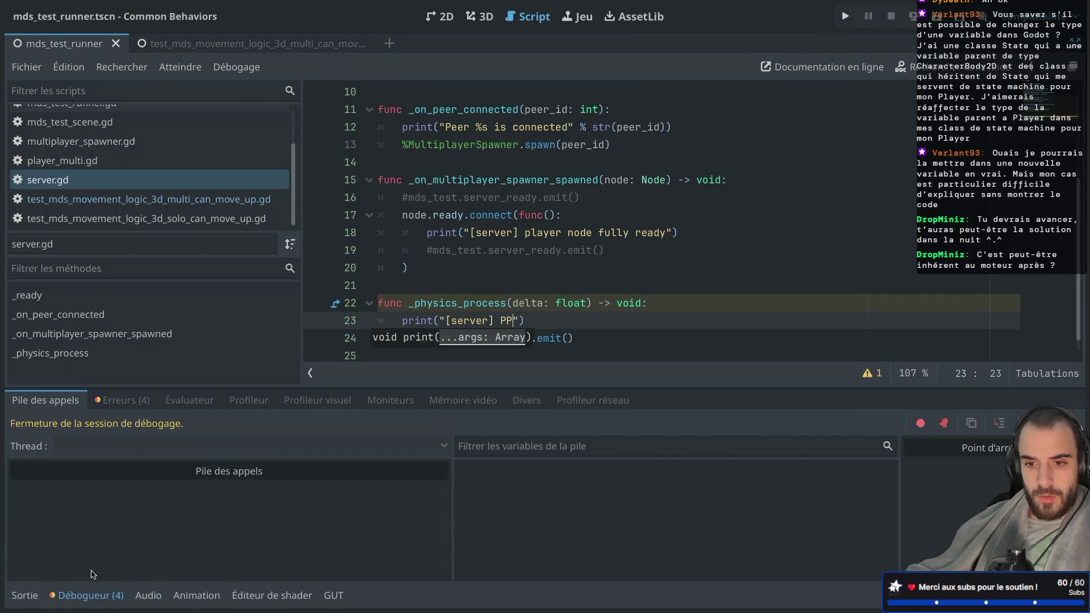
{"action": "left_click", "coordinate": [123, 401]}
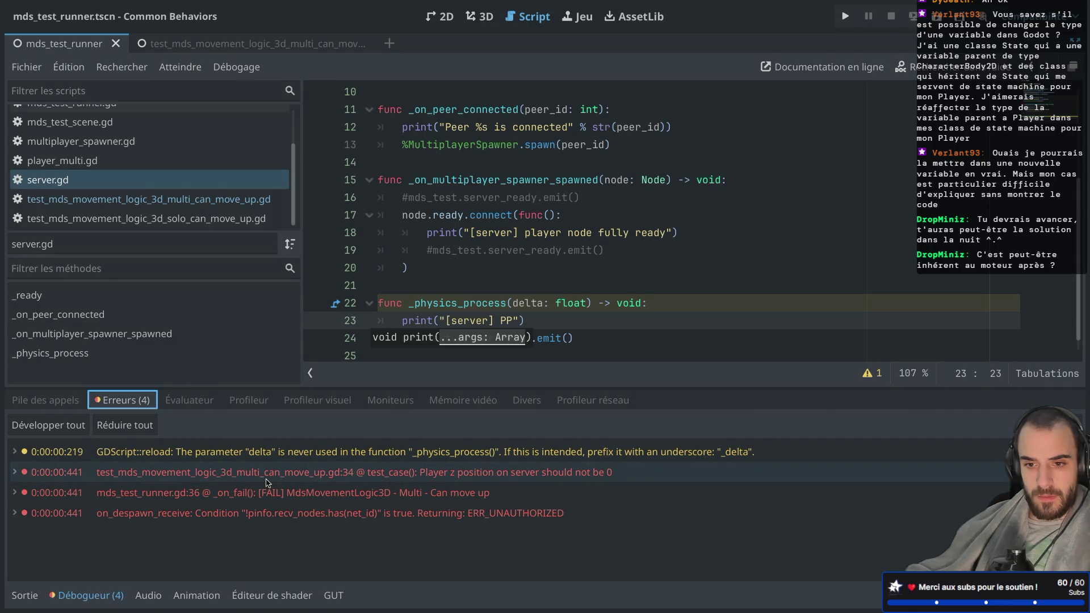
{"action": "mouse_move", "coordinate": [266, 482]}
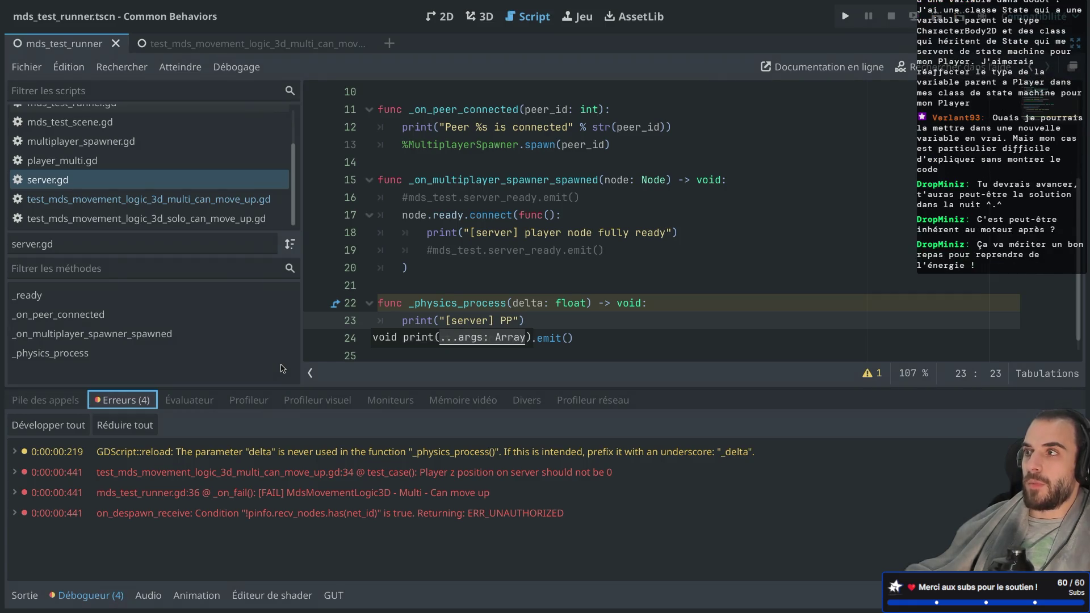
{"action": "left_click", "coordinate": [455, 283]}
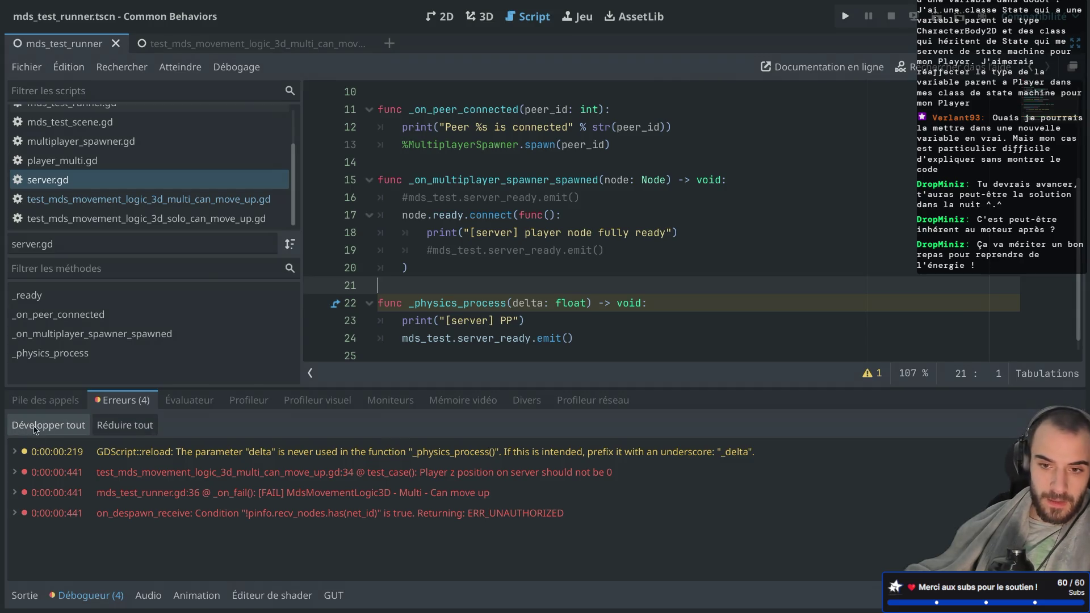
{"action": "left_click", "coordinate": [43, 401]}
{"action": "left_click", "coordinate": [26, 596]}
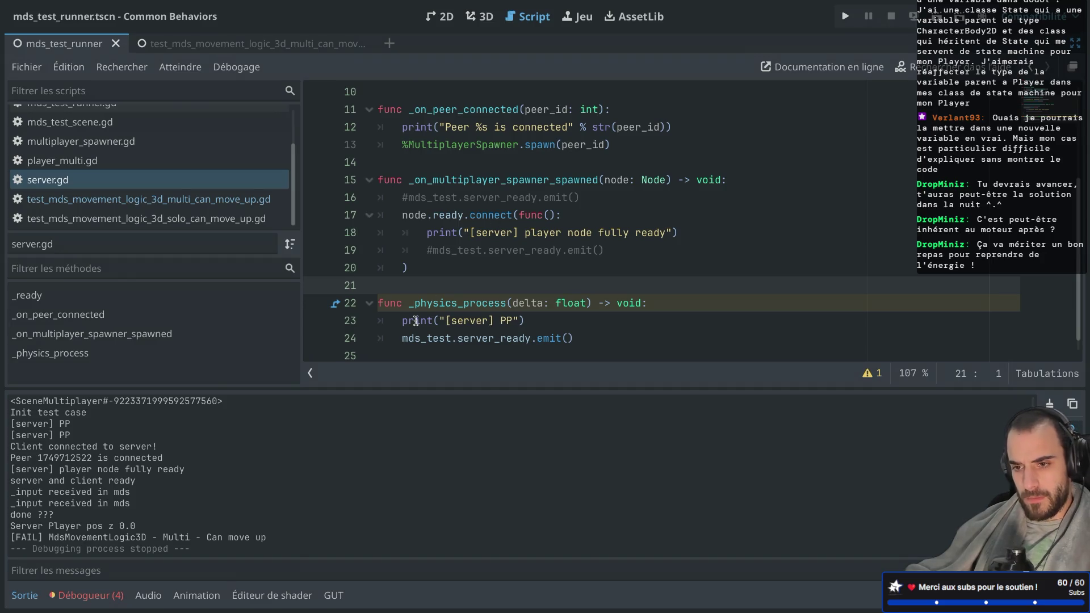
{"action": "scroll", "coordinate": [425, 335], "scroll_direction": "down", "scroll_amount": 1}
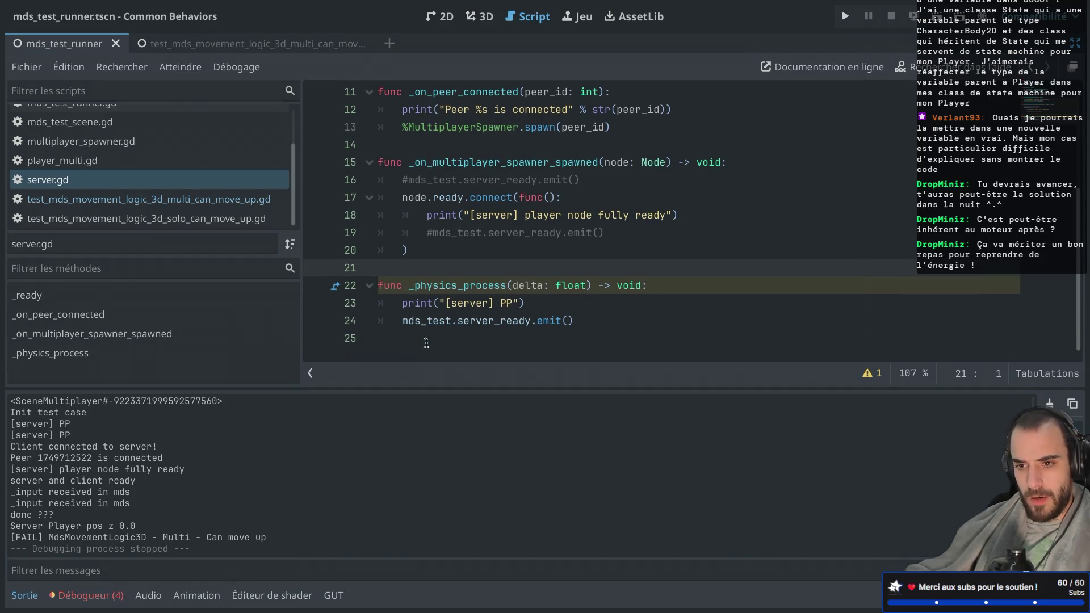
Step: Run the test_mds_movement_logic_3d_multi_can_move_up scene with F6, then stop the game
{"action": "left_click", "coordinate": [279, 47]}
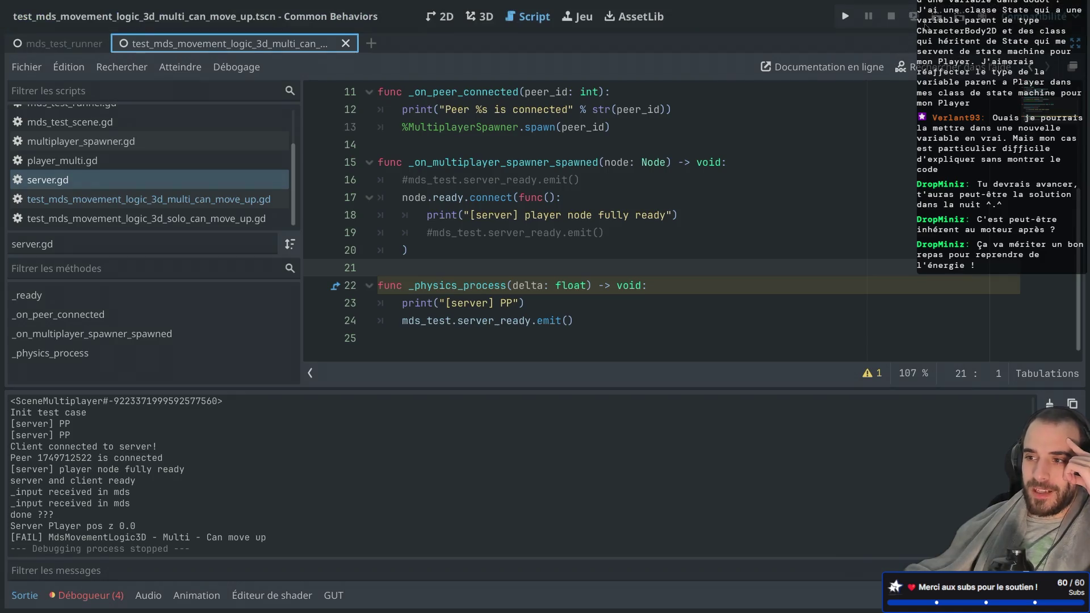
{"action": "key", "text": "F6"}
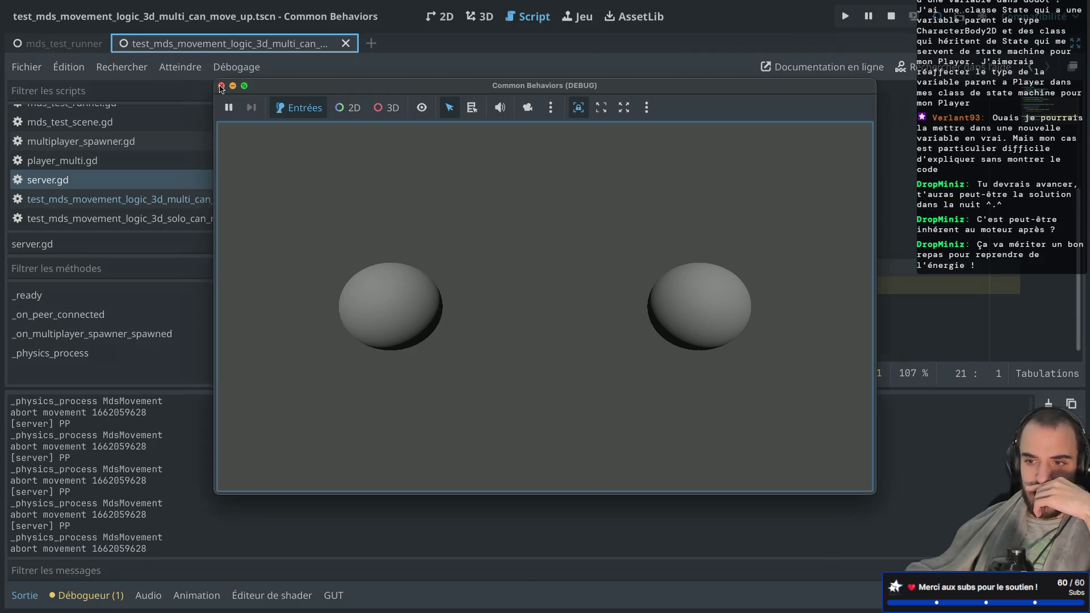
{"action": "left_click", "coordinate": [221, 87]}
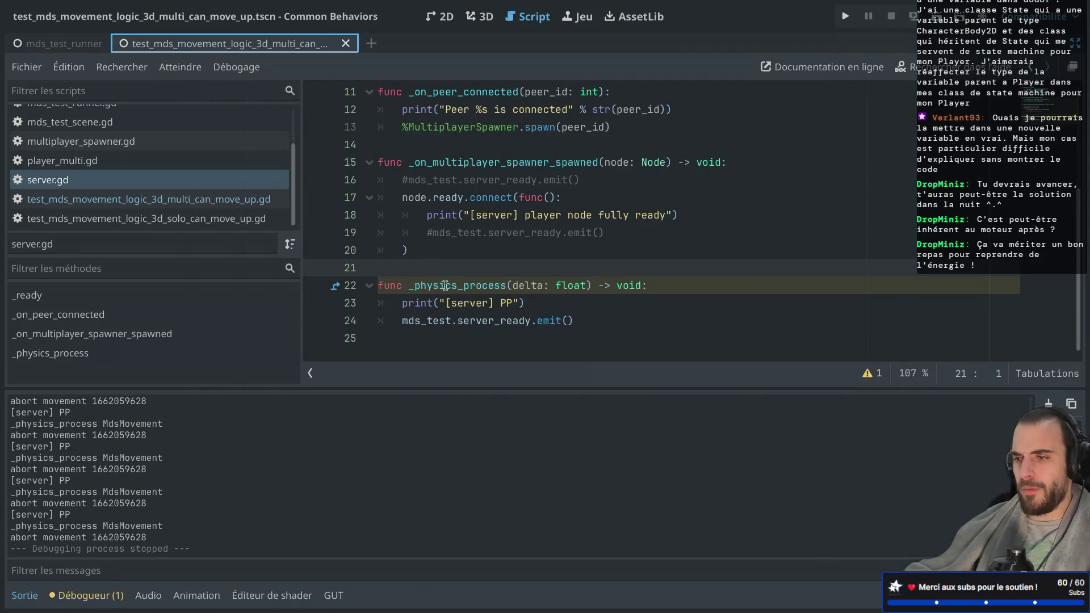
{"action": "mouse_move", "coordinate": [445, 285]}
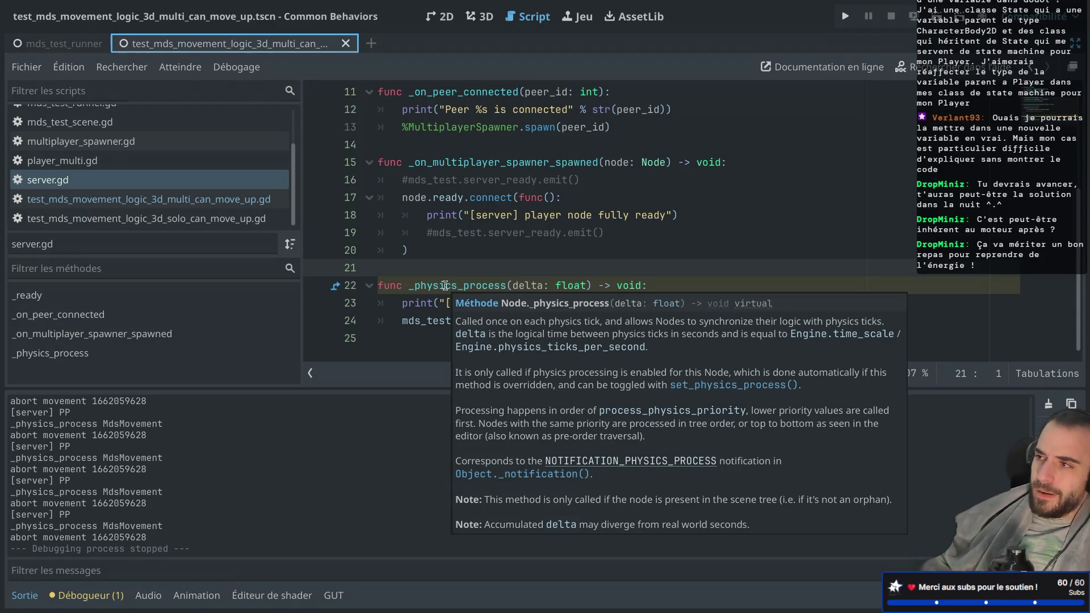